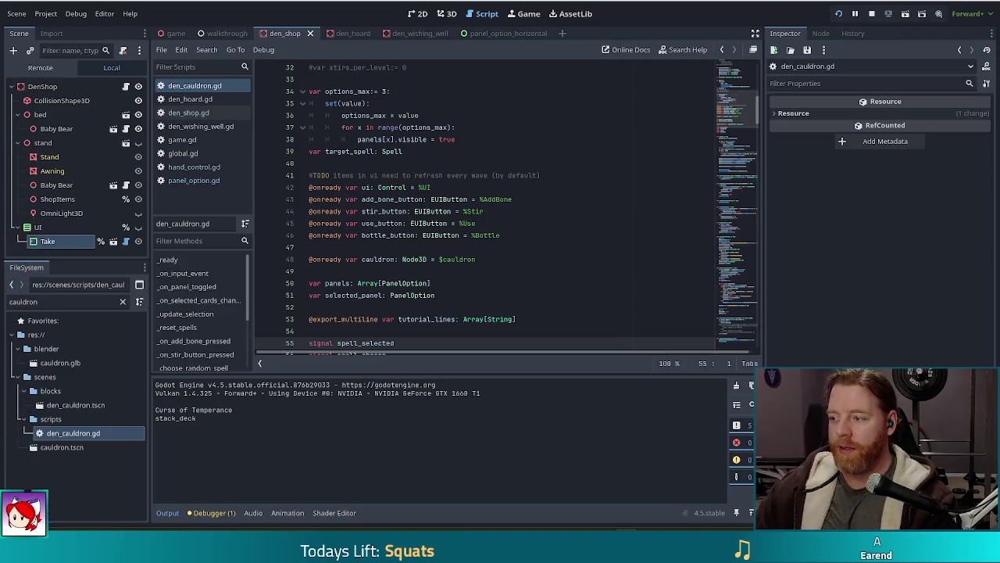
- Place the caret in line 45's %Use path, then bring the running Bear Defence Situation game forward
{"action": "left_click", "coordinate": [562, 223]}
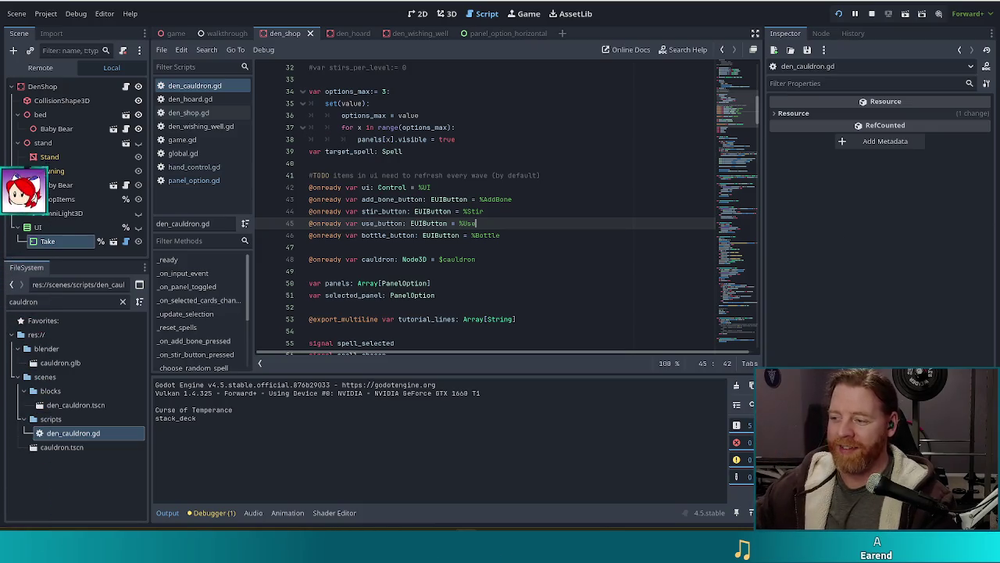
{"action": "key", "text": "Left"}
{"action": "key", "text": "Left"}
{"action": "key", "text": "Left"}
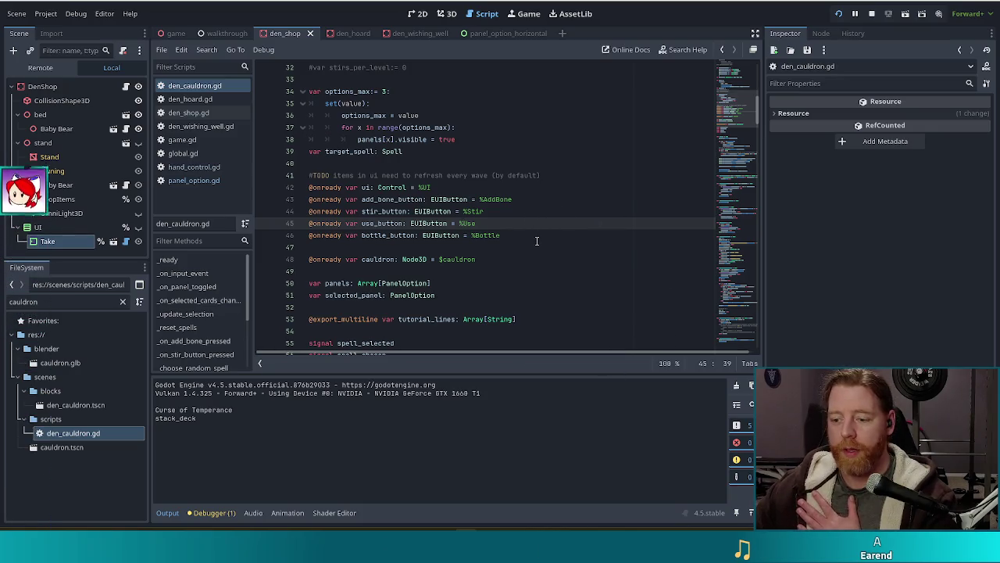
{"action": "key", "text": "alt+Tab"}
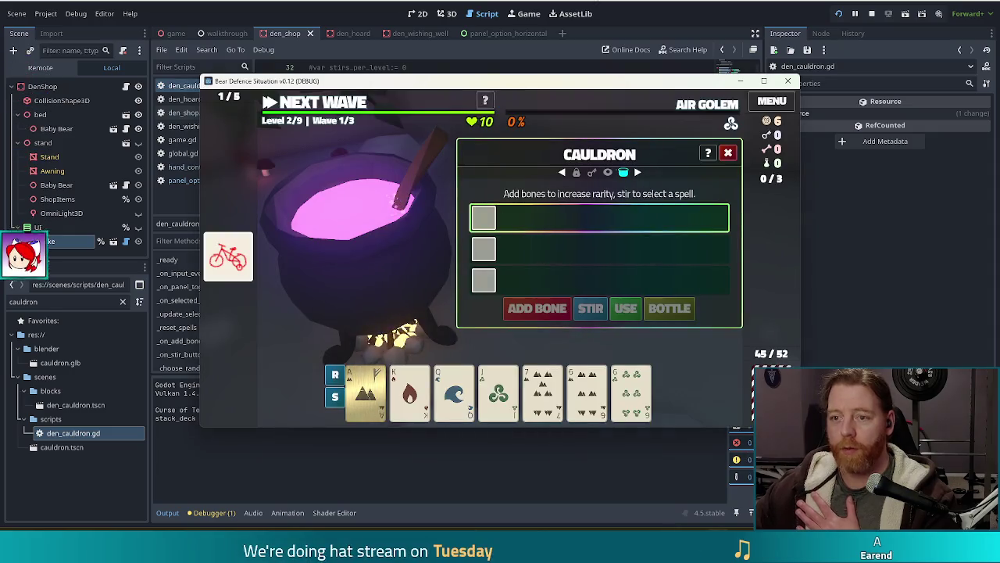
- Switch from the game window back to den_cauldron.gd in the script editor
{"action": "key", "text": "alt+Tab"}
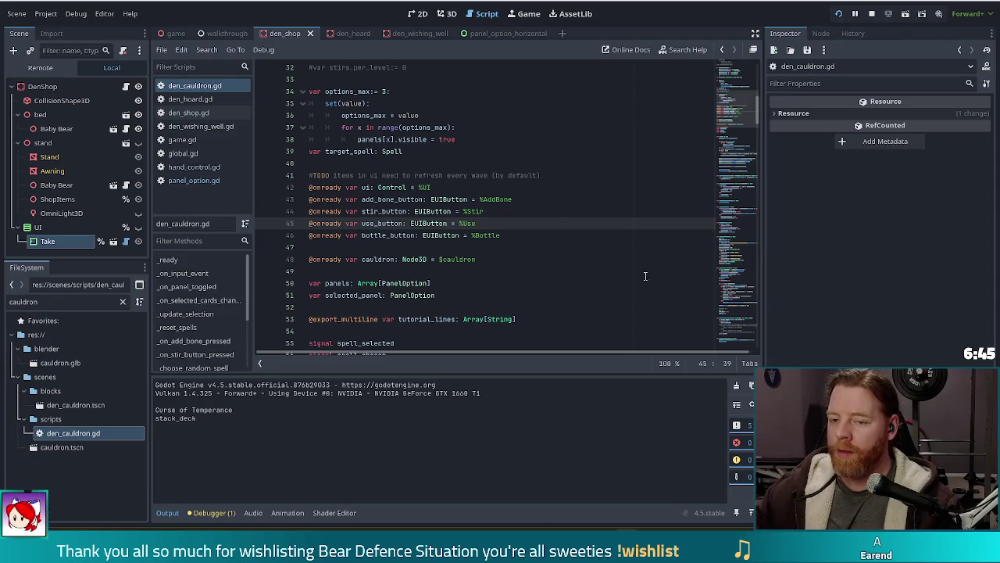
- Jump to the _update_stir_button function from the methods list
{"action": "left_click", "coordinate": [527, 236]}
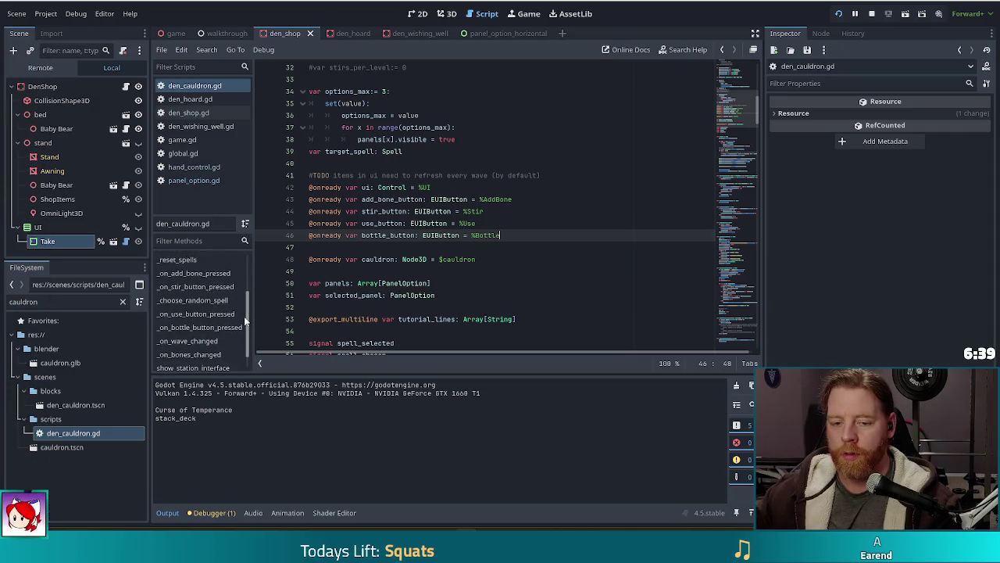
{"action": "scroll", "coordinate": [244, 321], "scroll_direction": "down", "scroll_amount": 3}
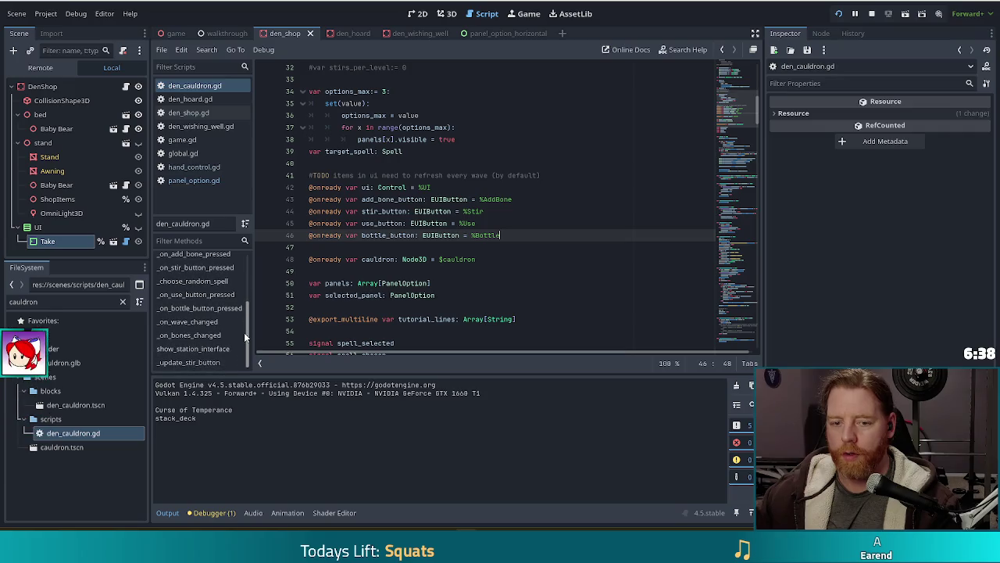
{"action": "left_click", "coordinate": [192, 363]}
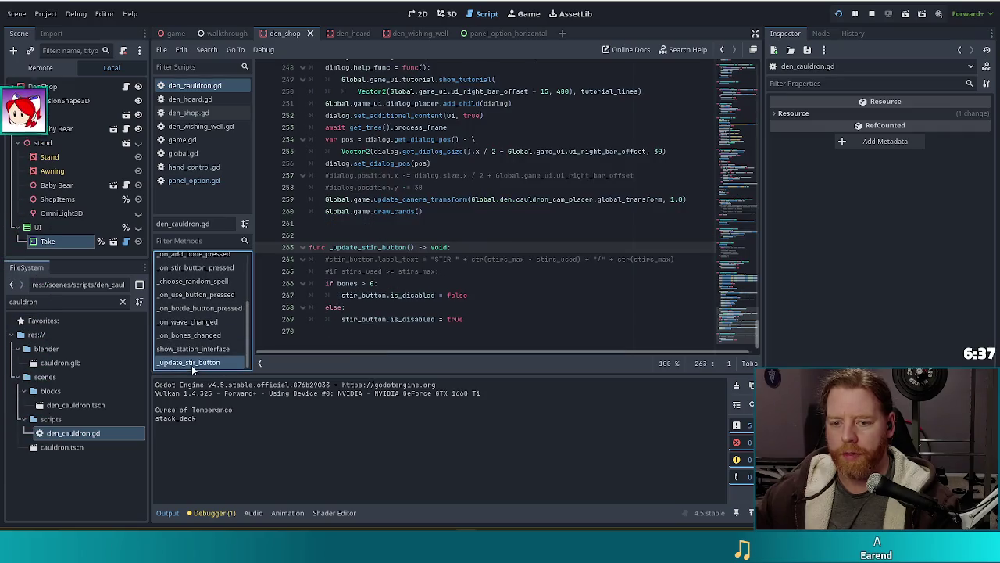
- Add and then remove a blank line after line 269, and save den_cauldron.gd
{"action": "left_click", "coordinate": [506, 322]}
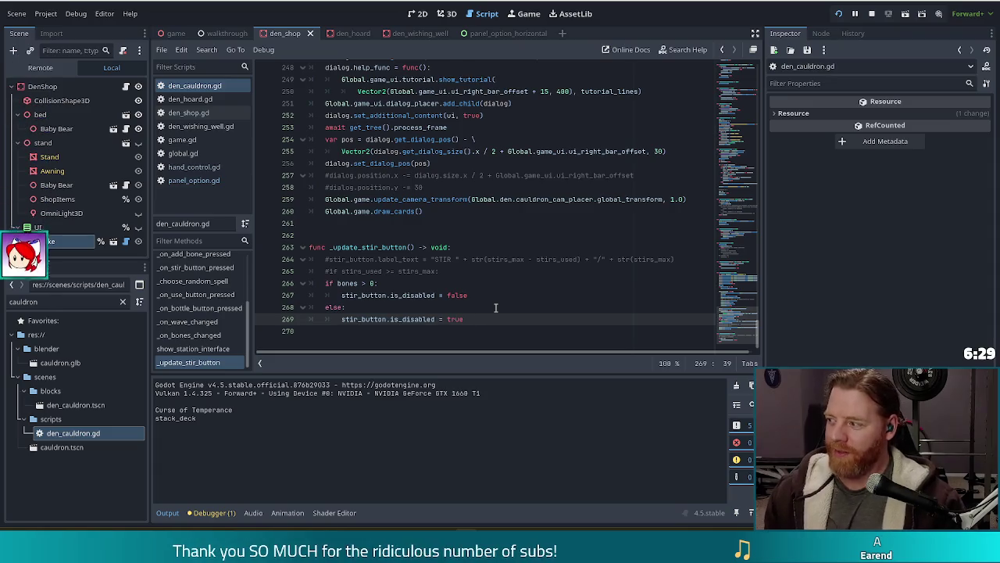
{"action": "key", "text": "Return"}
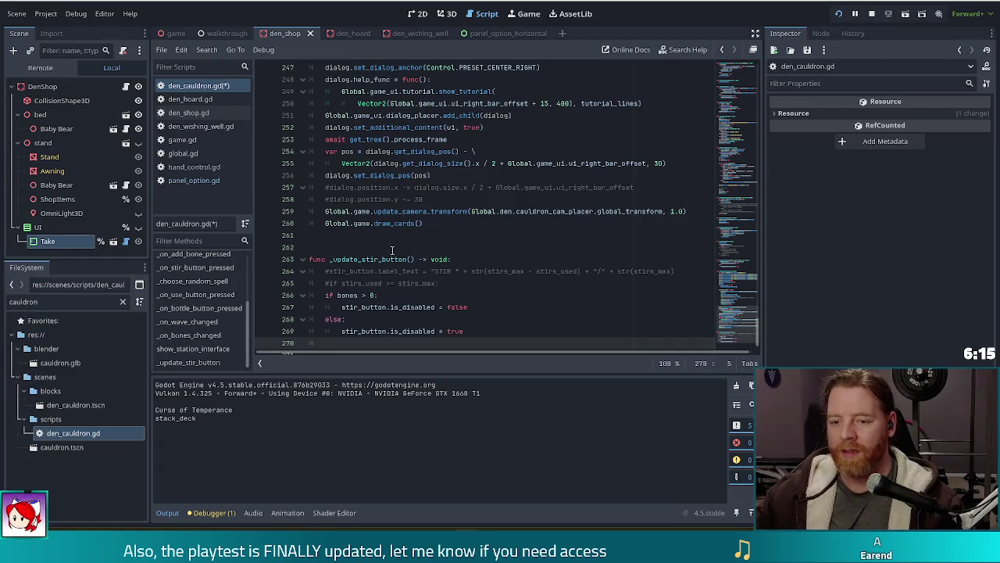
{"action": "scroll", "coordinate": [392, 247], "scroll_direction": "down", "scroll_amount": 1}
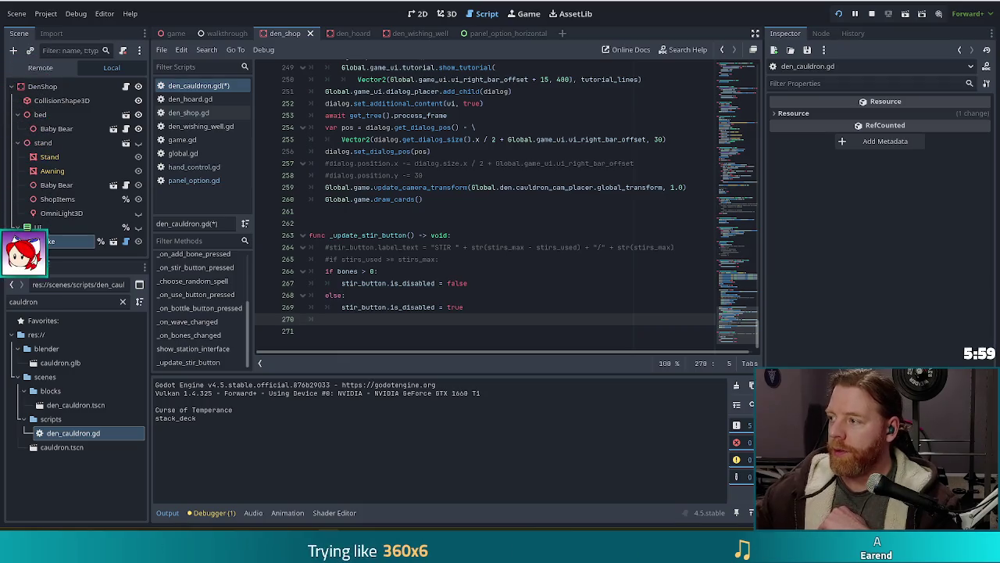
{"action": "left_click", "coordinate": [355, 327]}
{"action": "left_click", "coordinate": [349, 327]}
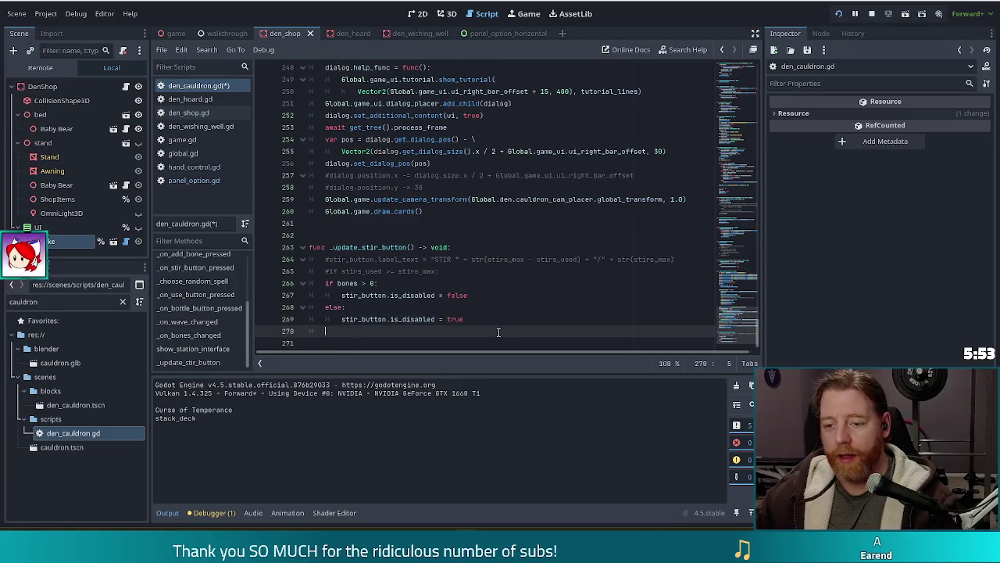
{"action": "key", "text": "BackSpace"}
{"action": "key", "text": "BackSpace"}
{"action": "key", "text": "ctrl+s"}
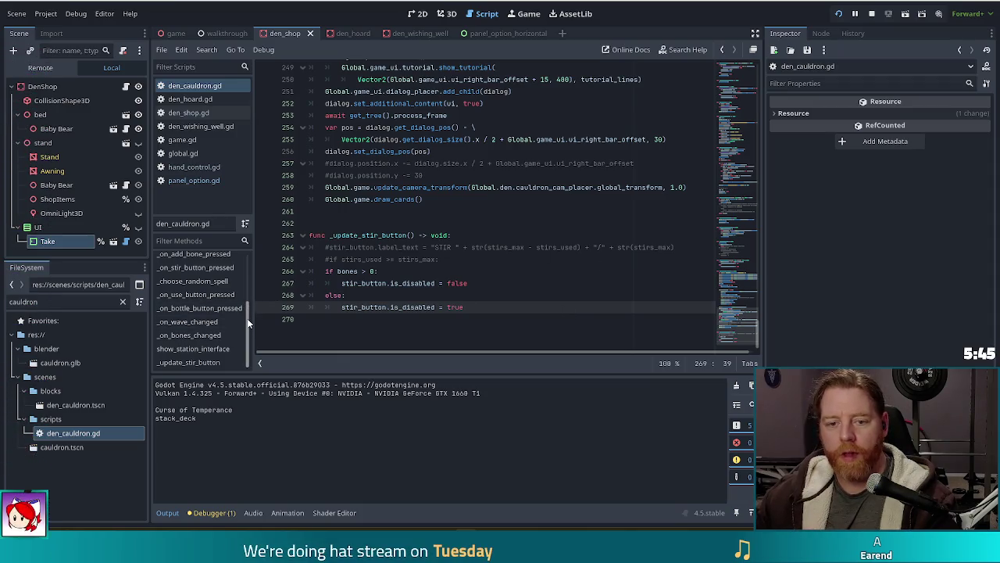
{"action": "scroll", "coordinate": [247, 318], "scroll_direction": "up", "scroll_amount": 1}
- Open a new line after stirred.emit() in _on_stir_button_pressed
{"action": "left_click", "coordinate": [192, 299]}
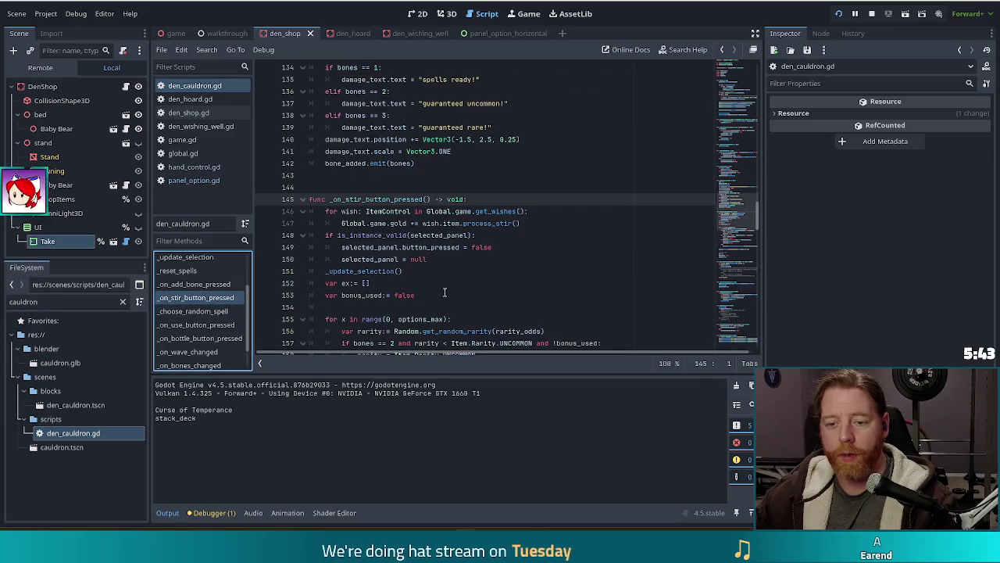
{"action": "scroll", "coordinate": [469, 275], "scroll_direction": "down", "scroll_amount": 6}
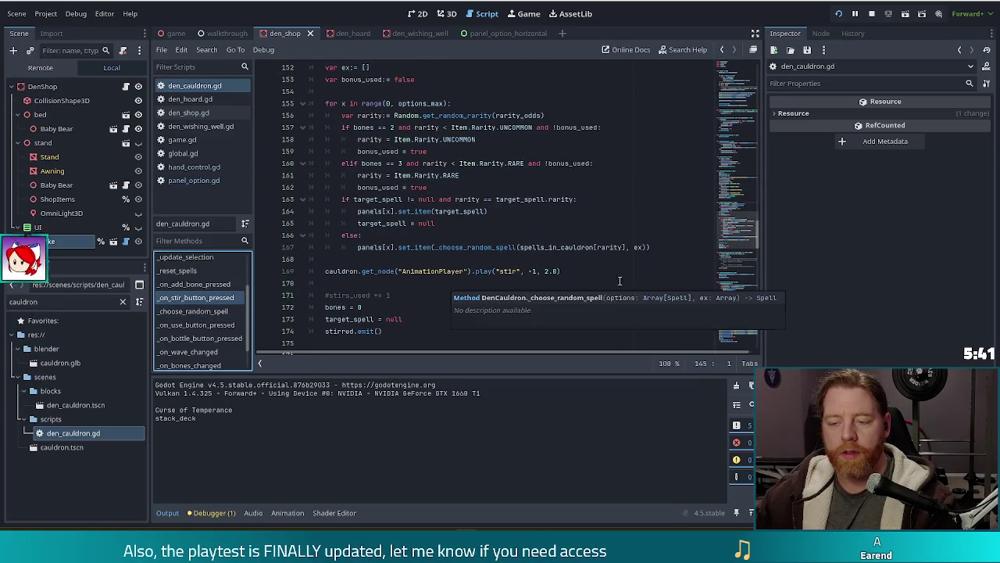
{"action": "left_click", "coordinate": [576, 271]}
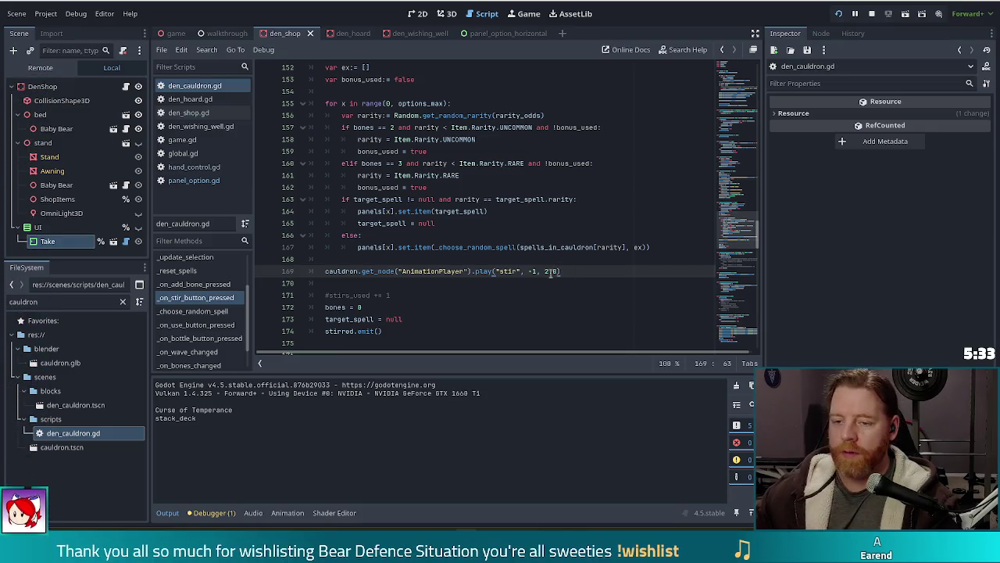
{"action": "scroll", "coordinate": [547, 258], "scroll_direction": "down", "scroll_amount": 2}
{"action": "key", "text": "Down"}
{"action": "key", "text": "Down"}
{"action": "key", "text": "Down"}
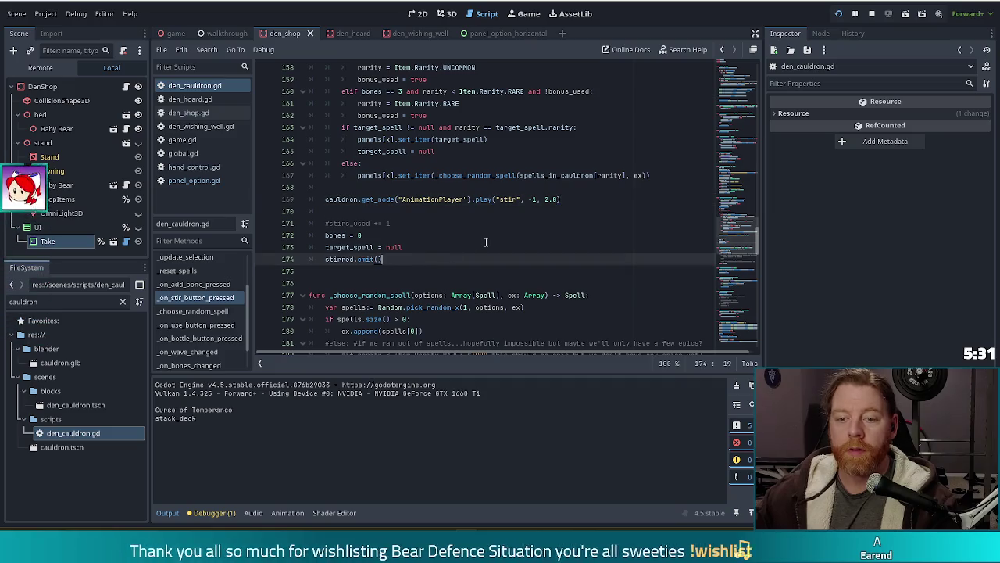
{"action": "key", "text": "Return"}
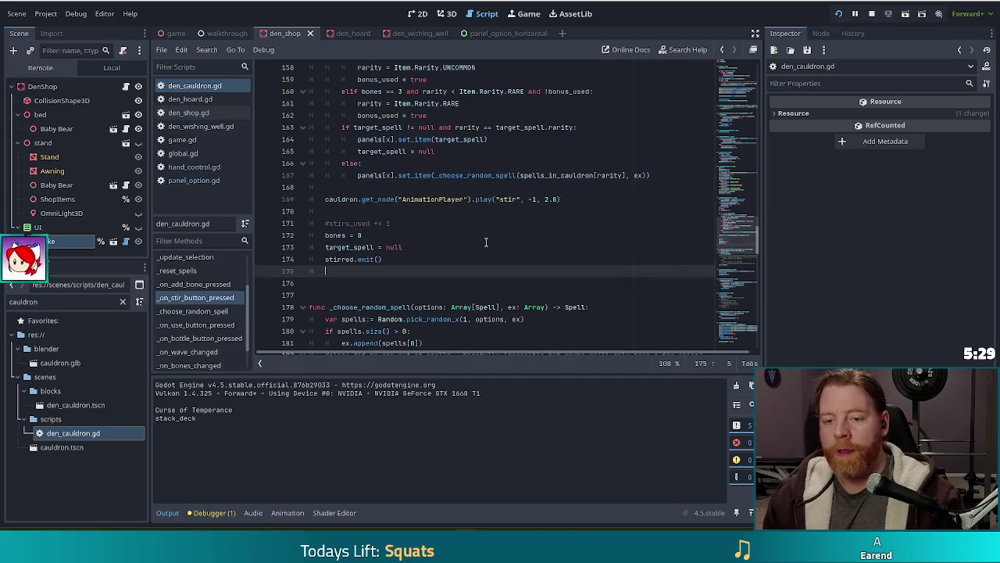
{"action": "type", "text": "sepa"}
- Start an if on selected_panel at line 175, then take back the != comparison
{"action": "key", "text": "BackSpace"}
{"action": "key", "text": "BackSpace"}
{"action": "key", "text": "BackSpace"}
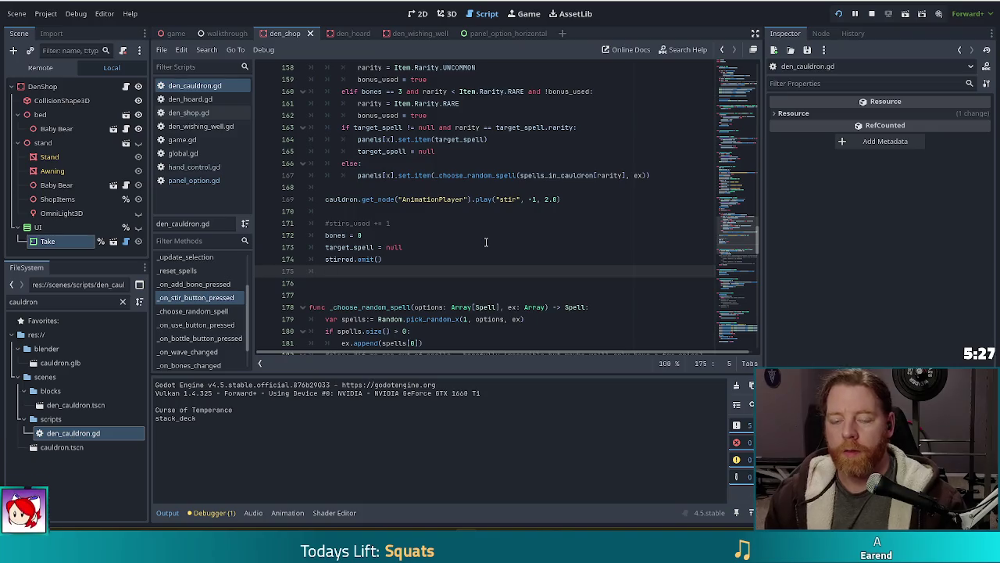
{"action": "type", "text": "if selected_panel !="}
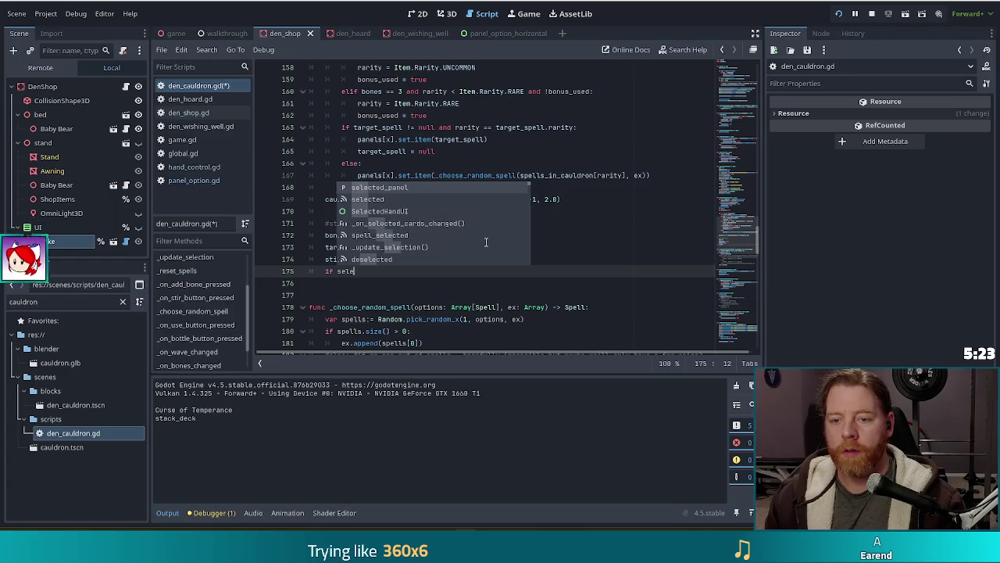
{"action": "key", "text": "Return"}
{"action": "type", "text": "!="}
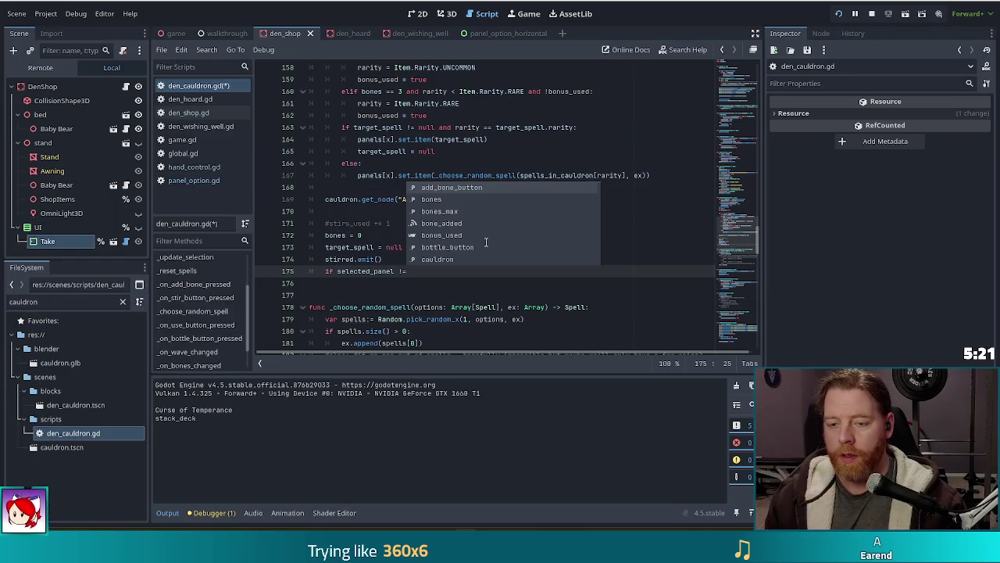
{"action": "key", "text": "BackSpace"}
{"action": "key", "text": "BackSpace"}
{"action": "key", "text": "BackSpace"}
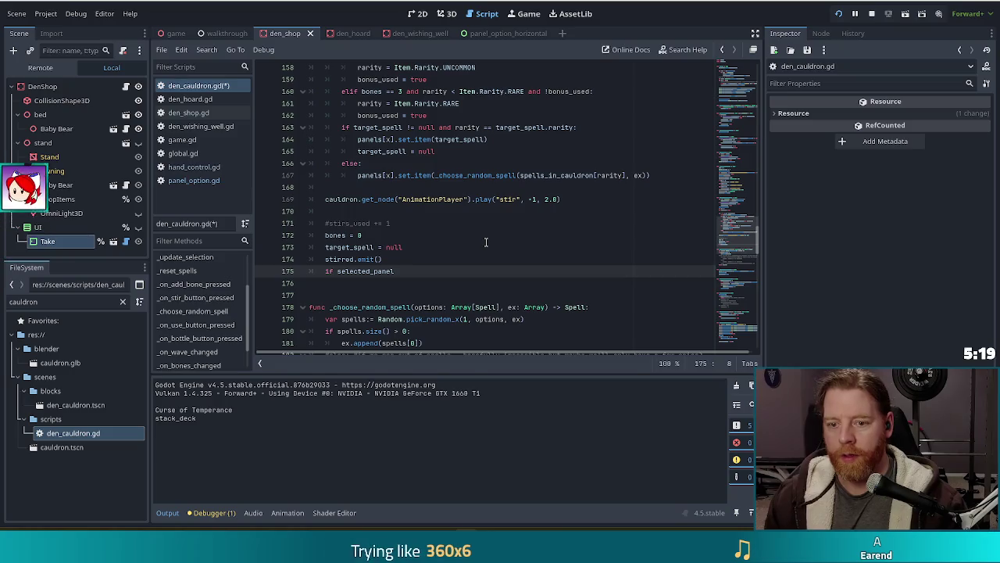
- Finish the line as 'if is_instance_valid(selected_panel):' and begin its body
{"action": "type", "text": "!is_in"}
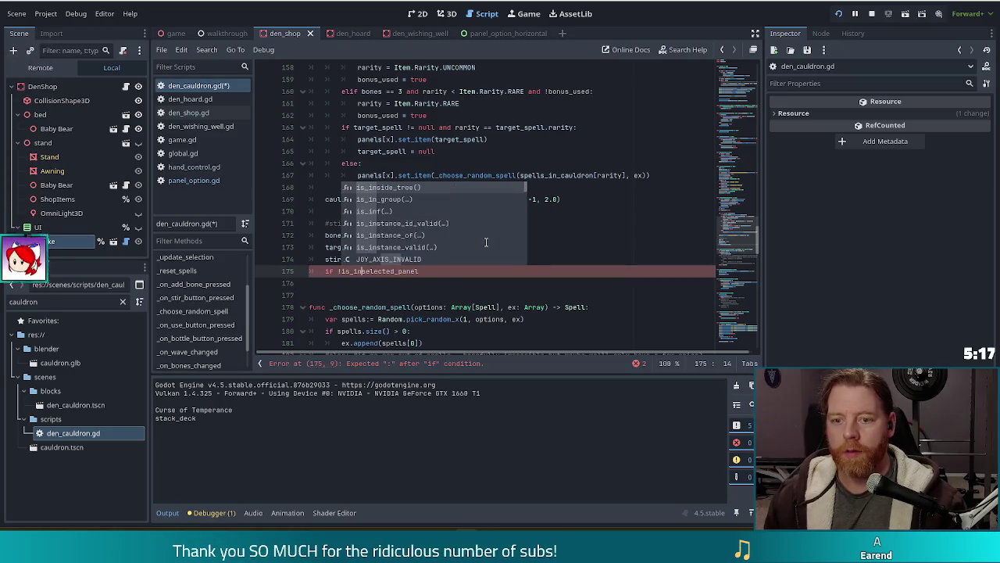
{"action": "type", "text": "sta"}
{"action": "key", "text": "Return"}
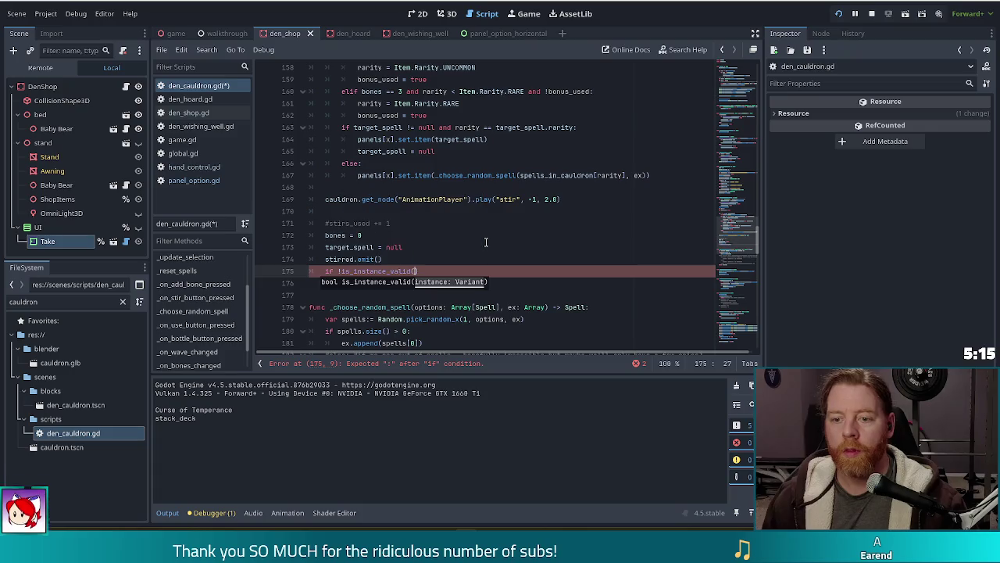
{"action": "type", "text": "selected_"}
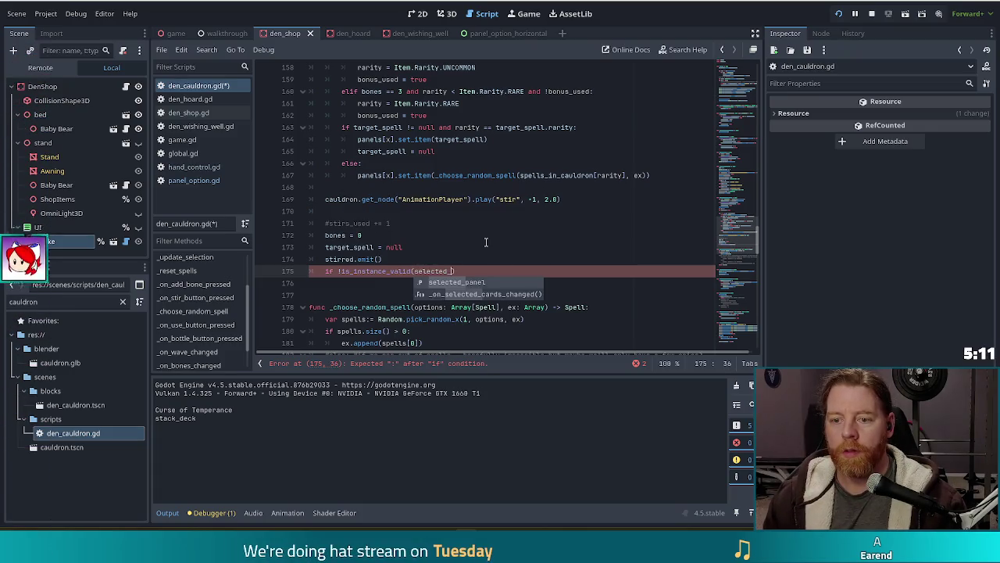
{"action": "key", "text": "Return"}
{"action": "key", "text": "ctrl+Left"}
{"action": "key", "text": "ctrl+Left"}
{"action": "key", "text": "ctrl+Left"}
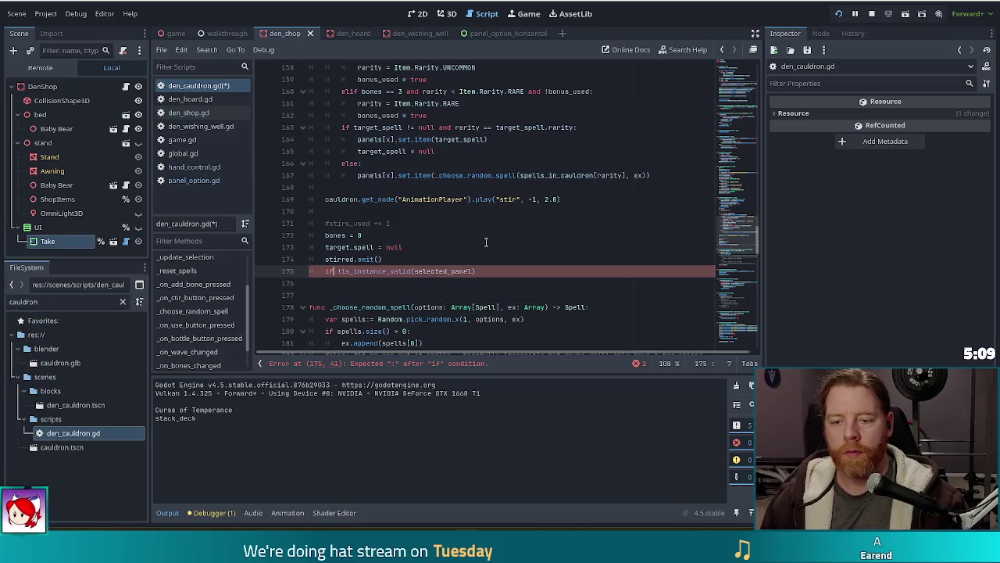
{"action": "key", "text": "Delete"}
{"action": "key", "text": "End"}
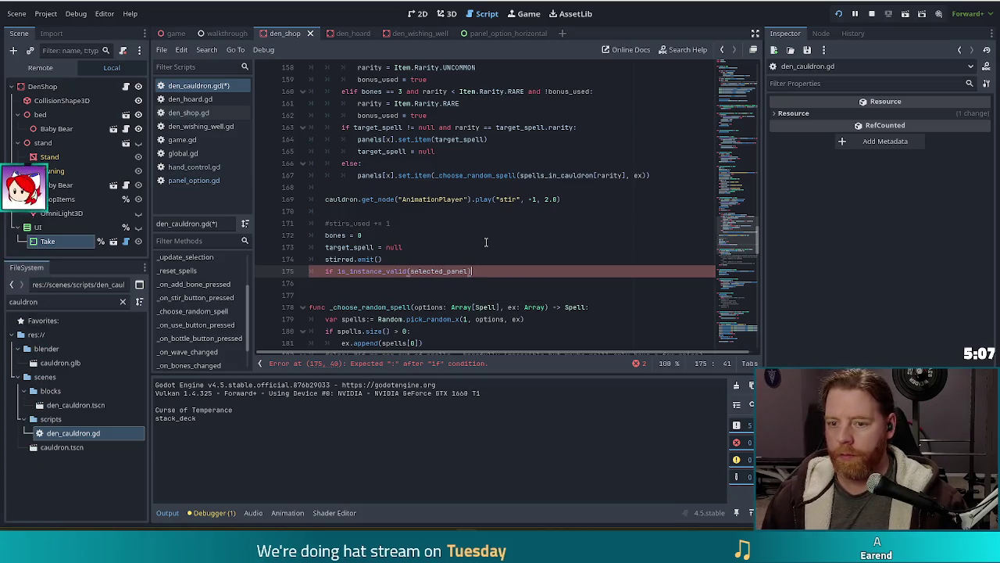
{"action": "type", "text": ":"}
{"action": "key", "text": "Return"}
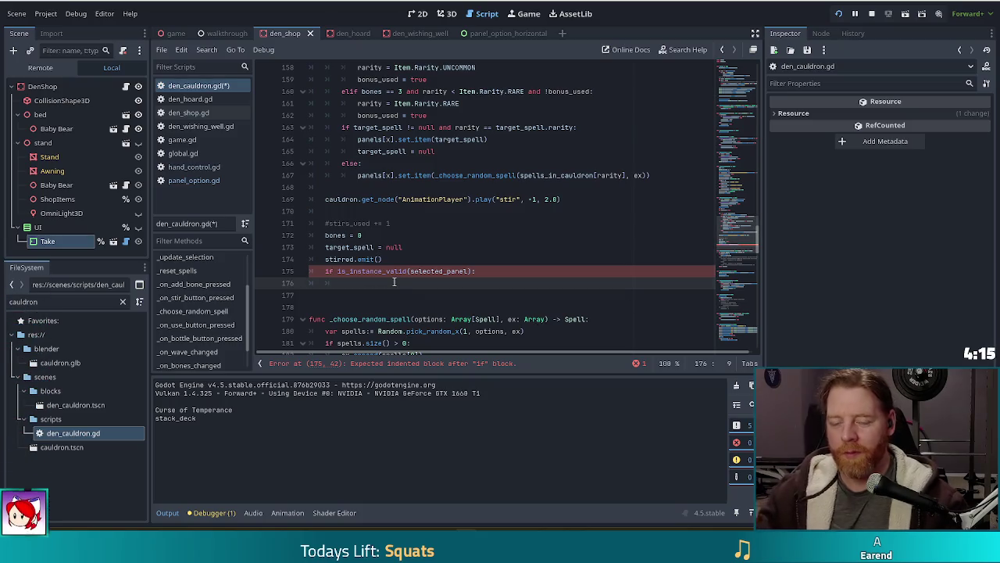
- Write 'selected_panel.button_pressed = false' in the if-block and save the script
{"action": "type", "text": "select"}
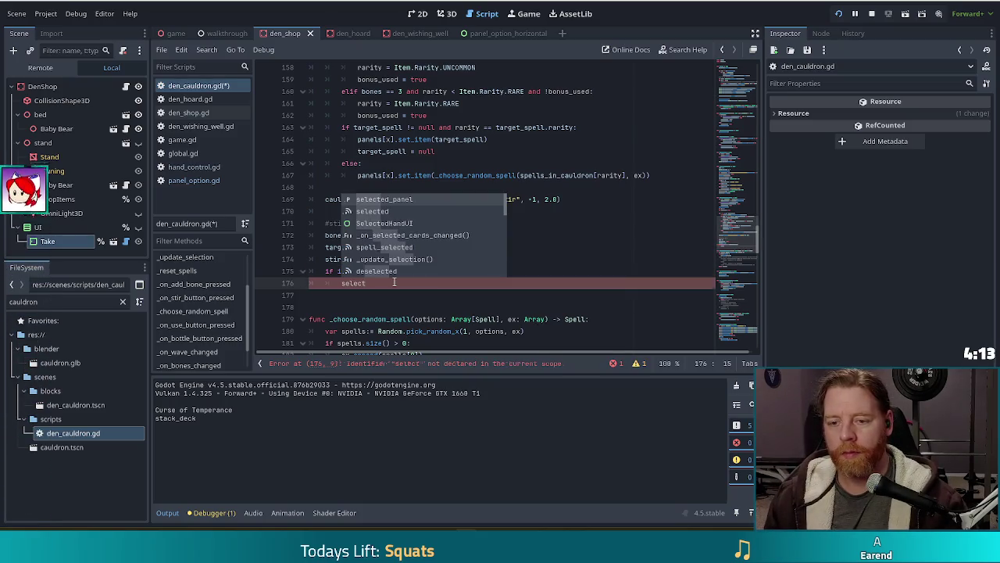
{"action": "key", "text": "Return"}
{"action": "type", "text": "."}
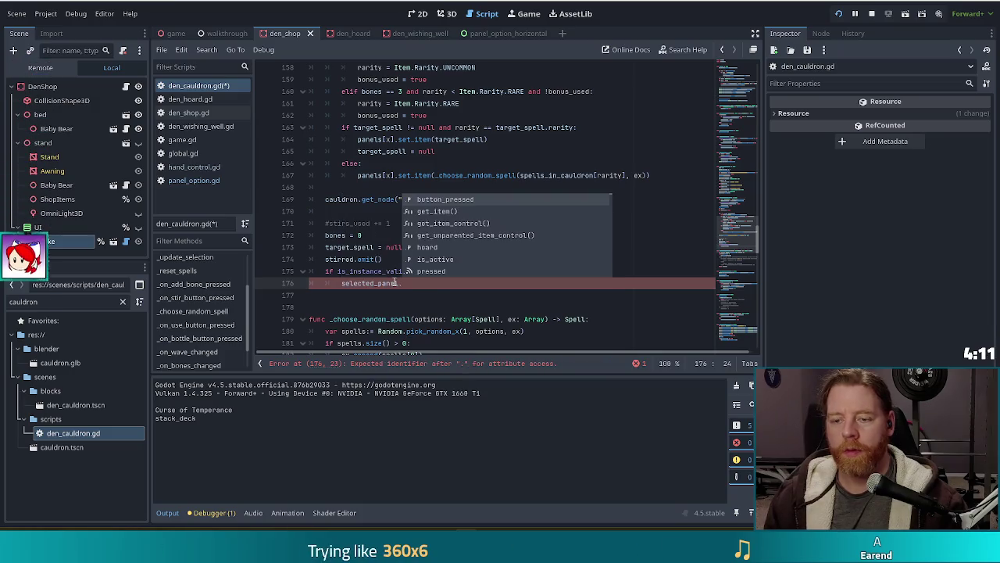
{"action": "key", "text": "Return"}
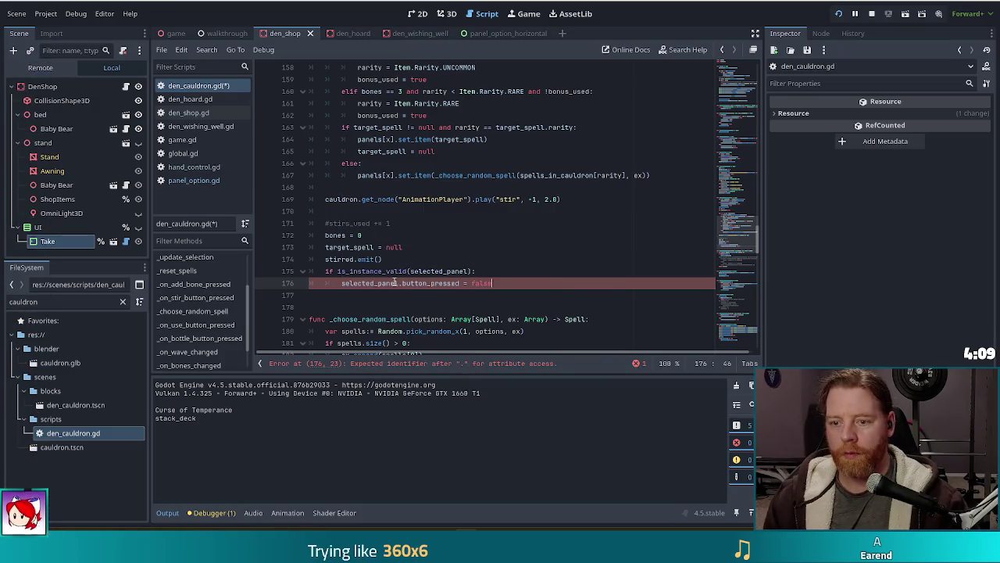
{"action": "key", "text": "ctrl+s"}
{"action": "left_click", "coordinate": [420, 272]}
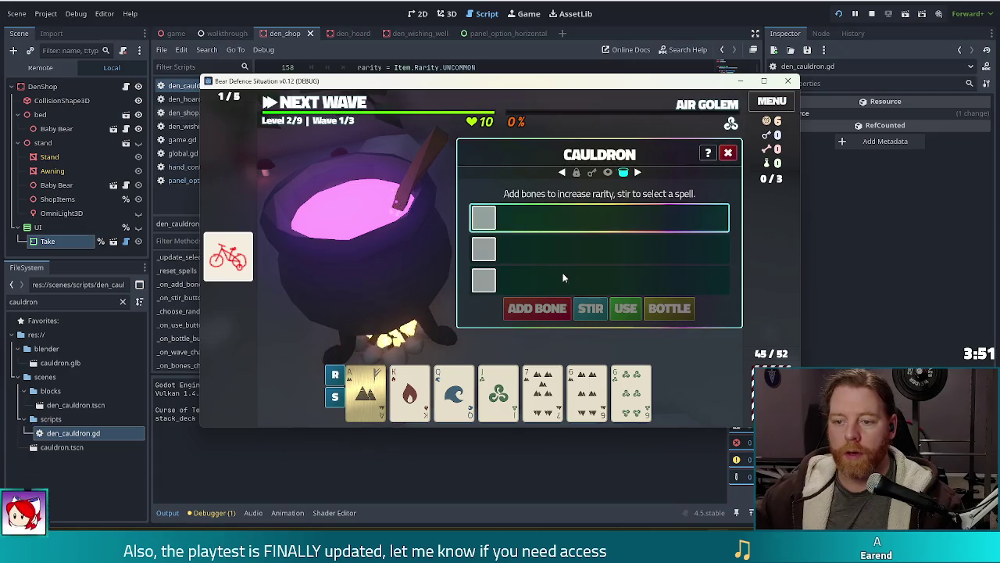
- Run test_kit in the game console, add a bone, stir, then close the game
{"action": "key", "text": "grave"}
{"action": "type", "text": "test_kit"}
{"action": "key", "text": "Return"}
{"action": "left_click", "coordinate": [537, 308]}
{"action": "left_click", "coordinate": [590, 307]}
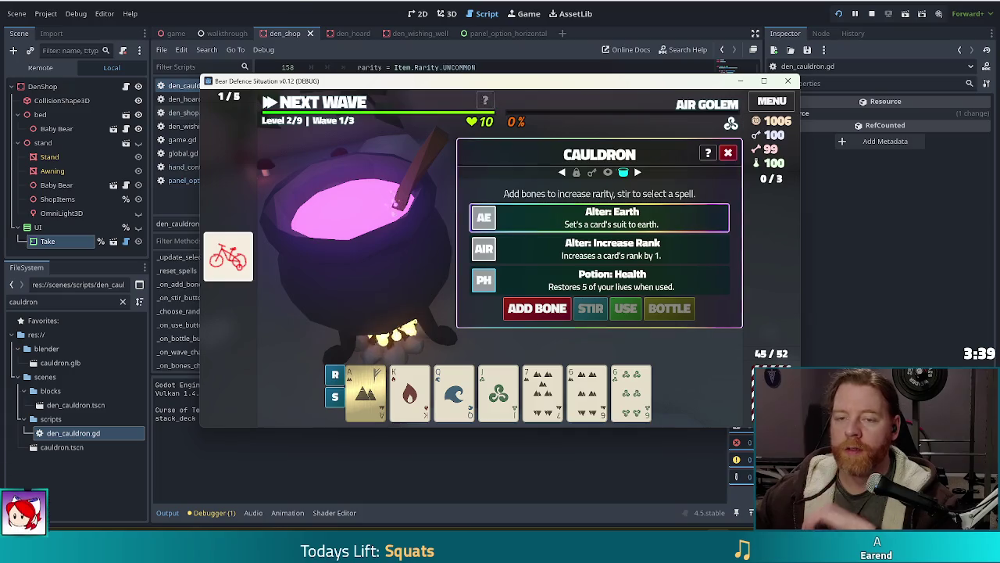
{"action": "key", "text": "F8"}
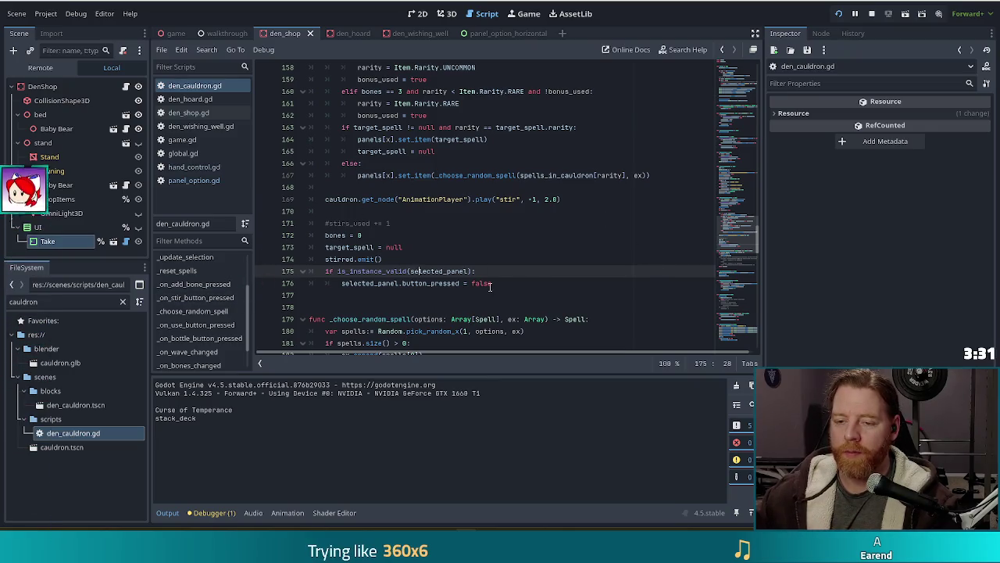
- Retest: add a bone, pick the first spell option, stir again, and close the game
{"action": "mouse_move", "coordinate": [515, 295]}
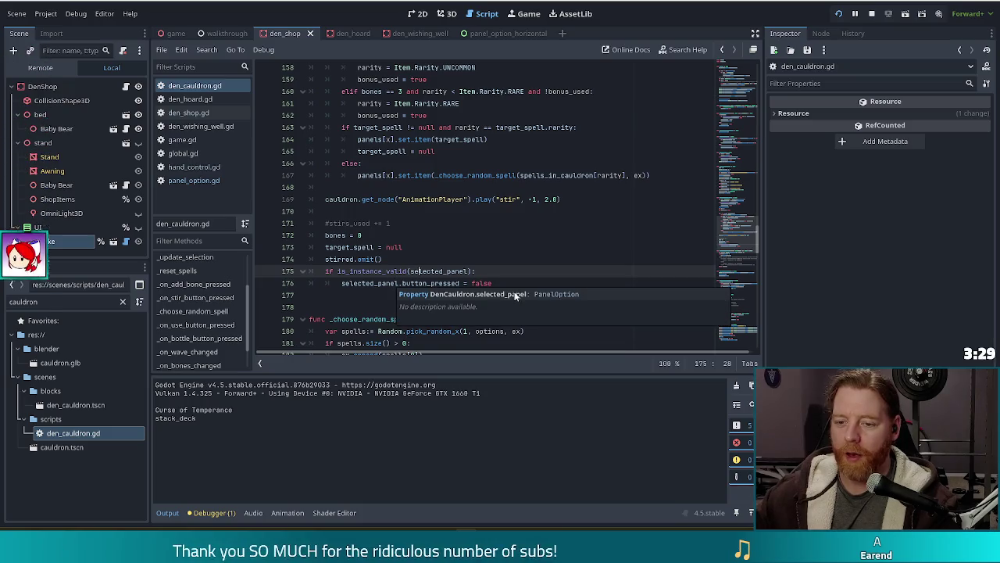
{"action": "left_click", "coordinate": [400, 283]}
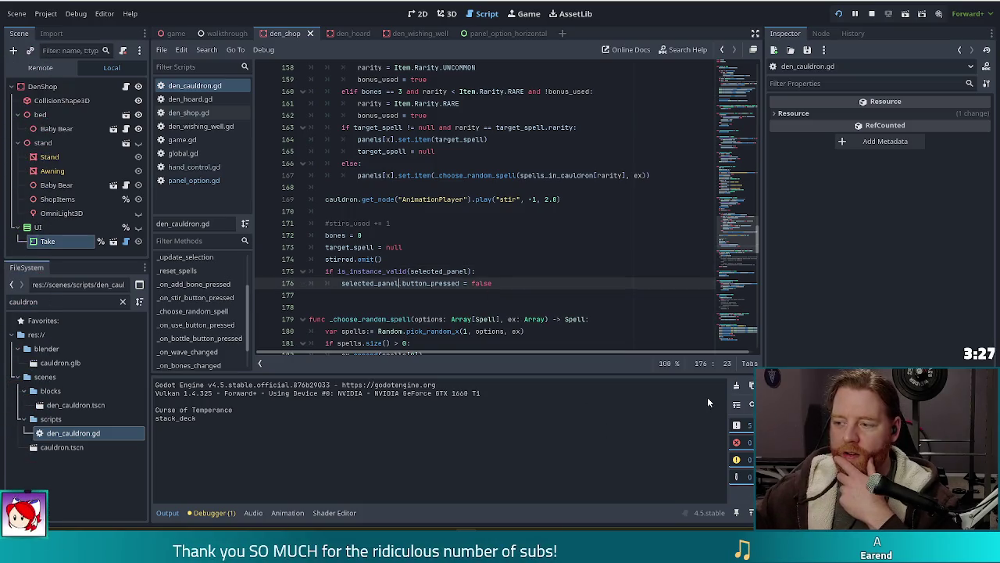
{"action": "key", "text": "alt+Tab"}
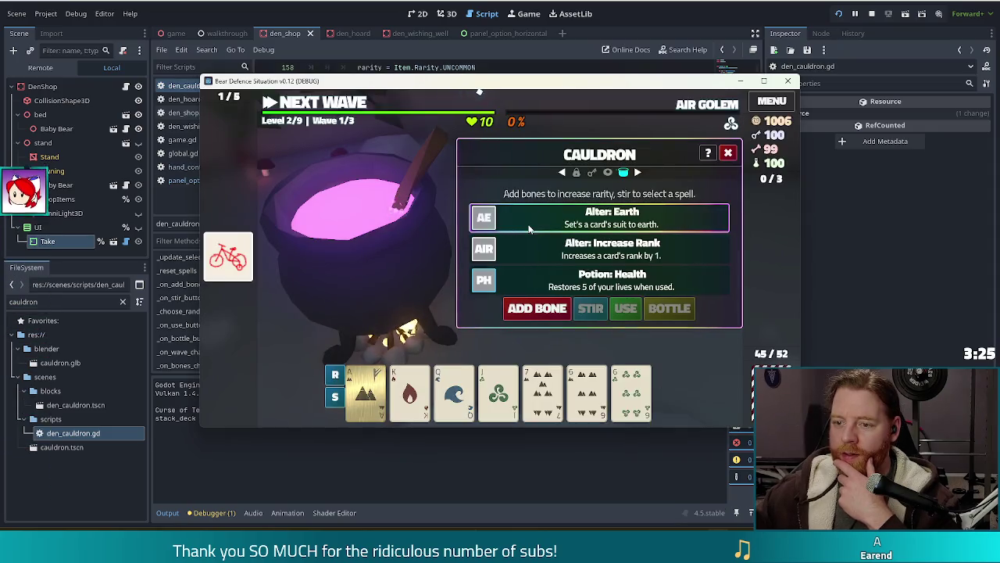
{"action": "left_click", "coordinate": [537, 308]}
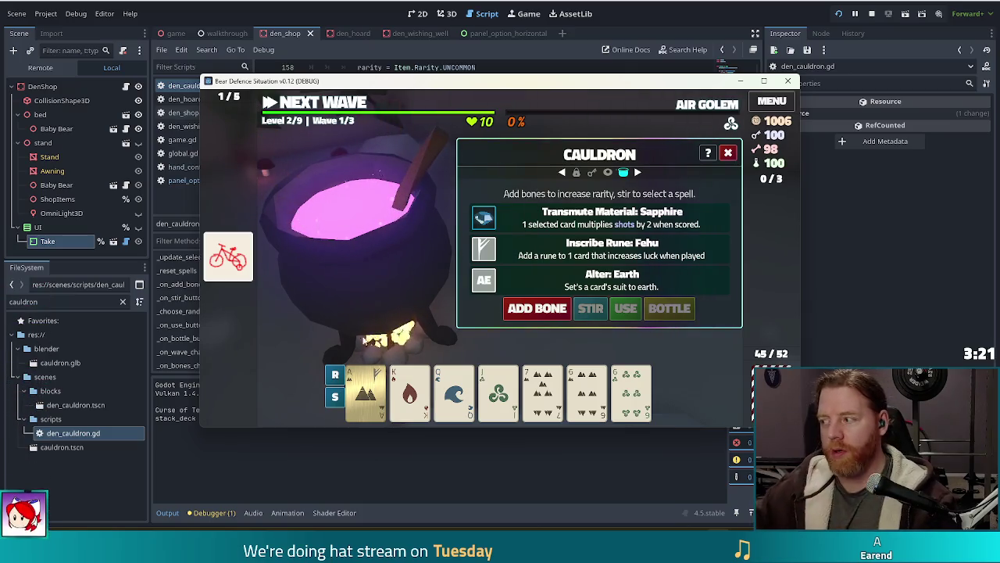
{"action": "left_click", "coordinate": [556, 219]}
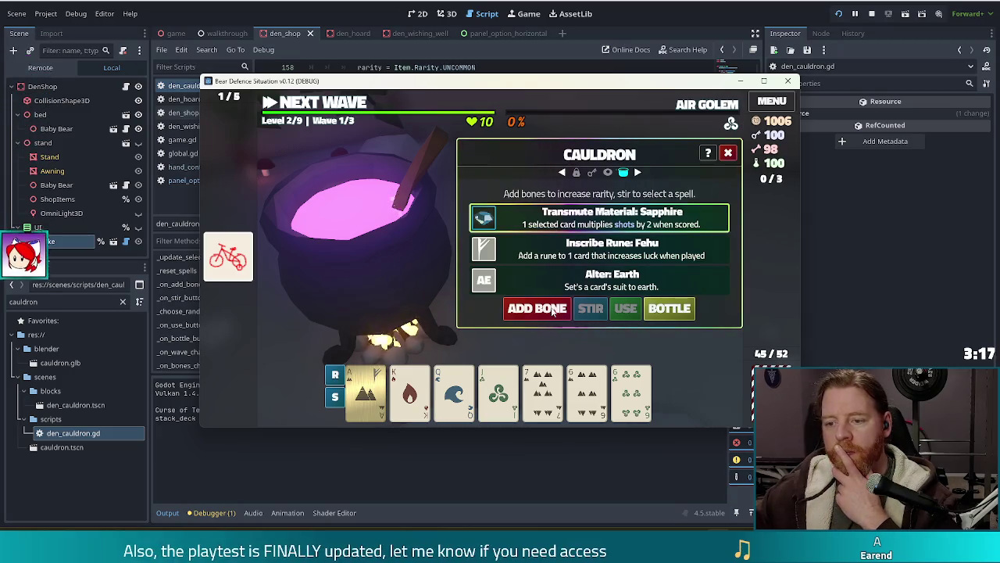
{"action": "left_click", "coordinate": [537, 308]}
{"action": "key", "text": "F8"}
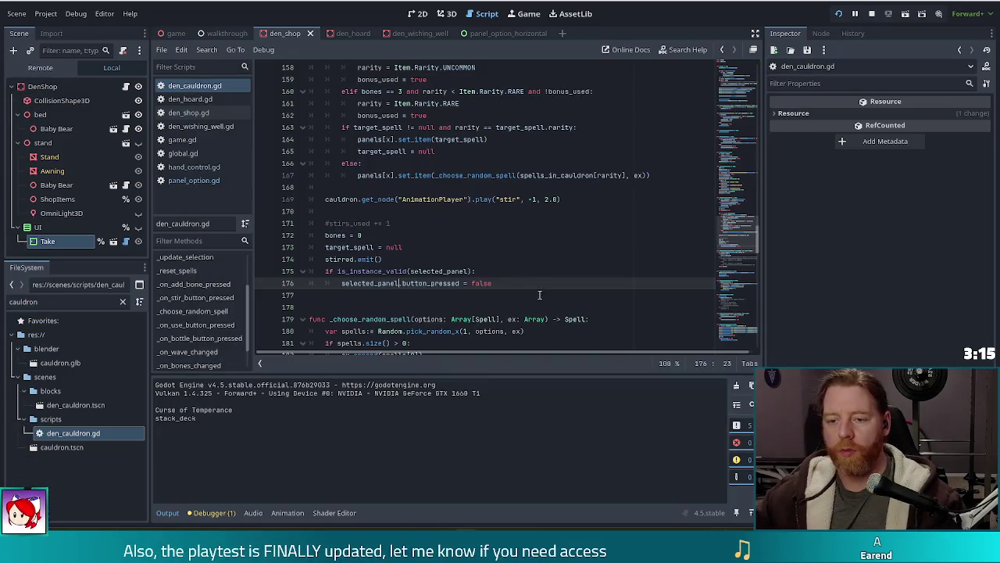
- Select the new is_instance_valid block in den_cauldron.gd, then clear the selection
{"action": "mouse_move", "coordinate": [501, 278]}
{"action": "left_mouse_down"}
{"action": "mouse_move", "coordinate": [482, 267]}
{"action": "mouse_move", "coordinate": [500, 260]}
{"action": "left_mouse_up"}
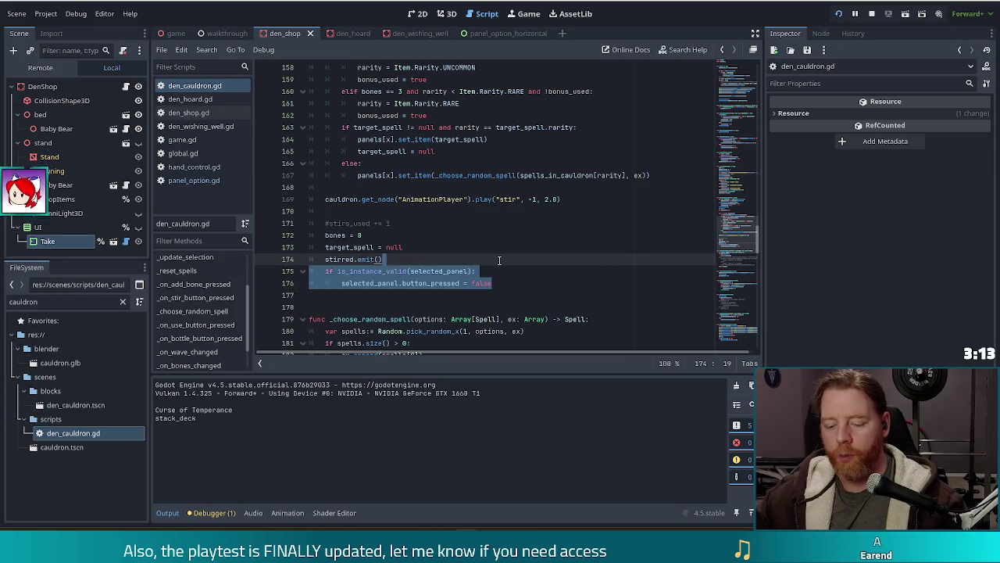
{"action": "scroll", "coordinate": [461, 239], "scroll_direction": "down", "scroll_amount": 4}
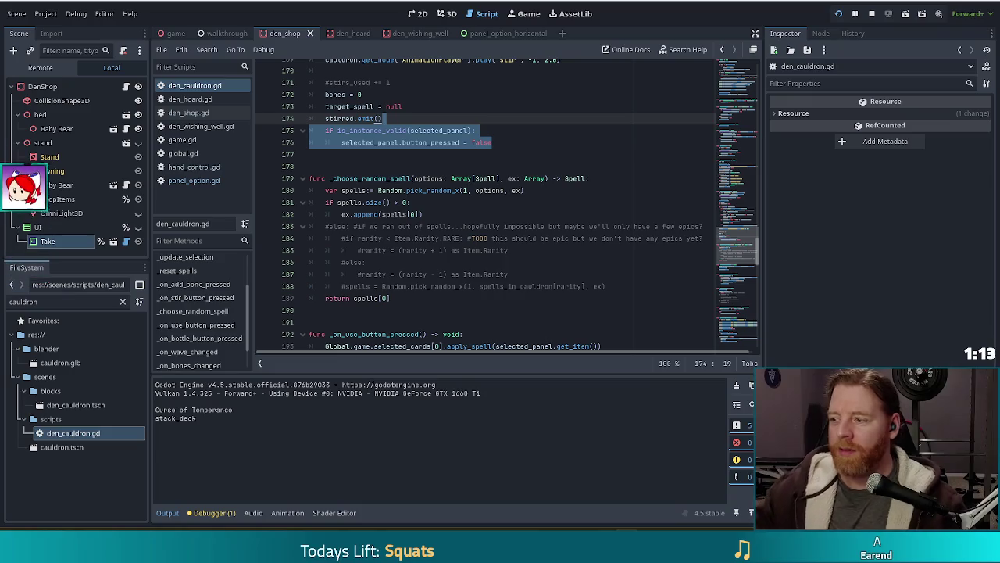
{"action": "left_click", "coordinate": [514, 142]}
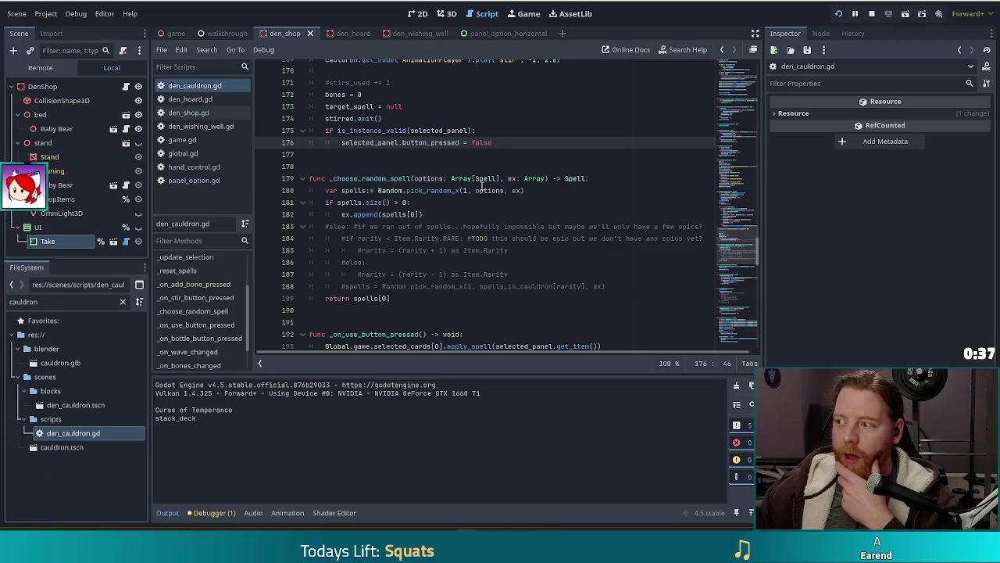
{"action": "mouse_move", "coordinate": [473, 190]}
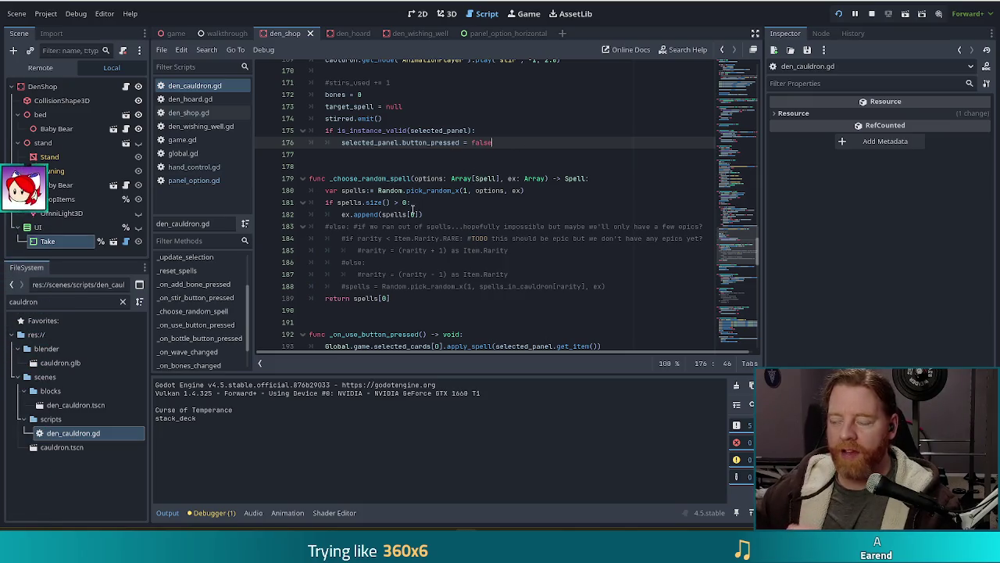
{"action": "mouse_move", "coordinate": [396, 214]}
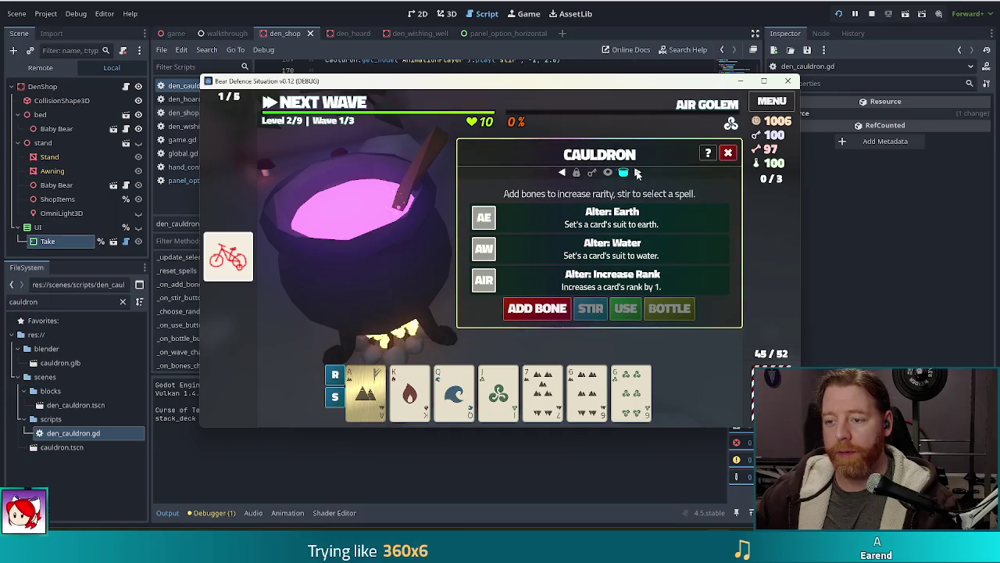
- Visit the Wishing Well, return to the Cauldron, and choose the Alter: Earth spell
{"action": "left_click", "coordinate": [563, 174]}
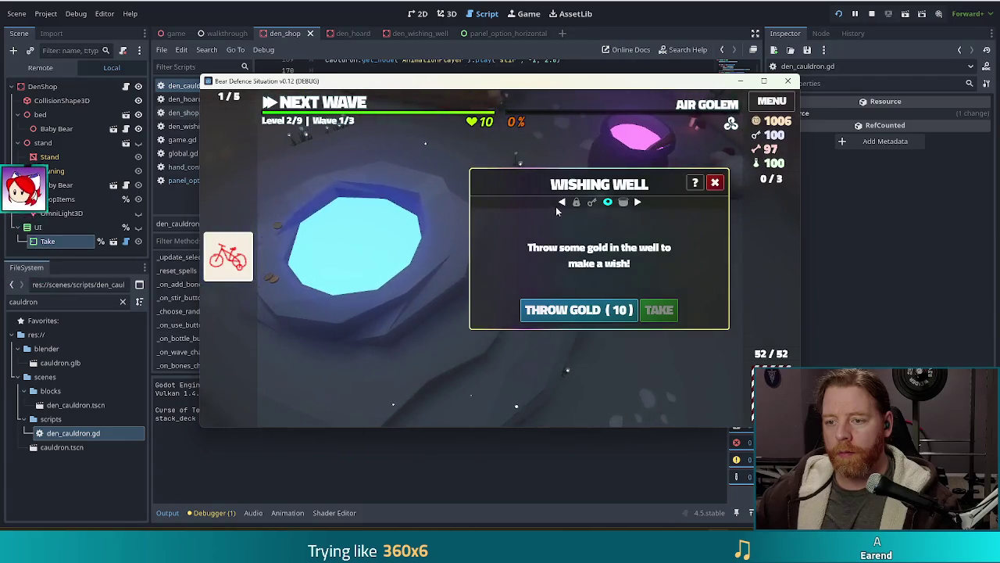
{"action": "left_click", "coordinate": [638, 203]}
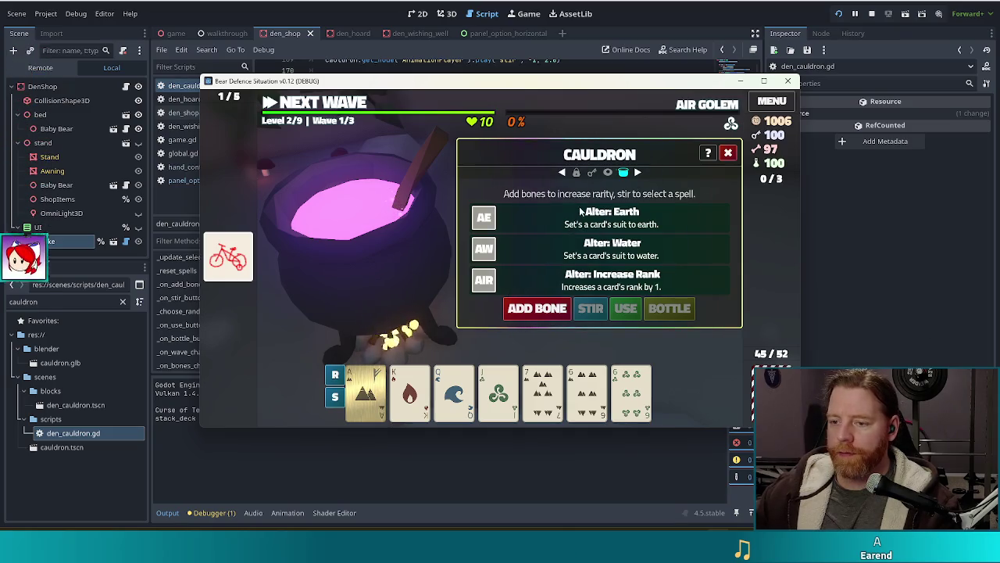
{"action": "left_click", "coordinate": [549, 227]}
- Paste the selected_panel check into _on_use_button_pressed after spell_chosen emit, then delete it
{"action": "key", "text": "alt+Tab"}
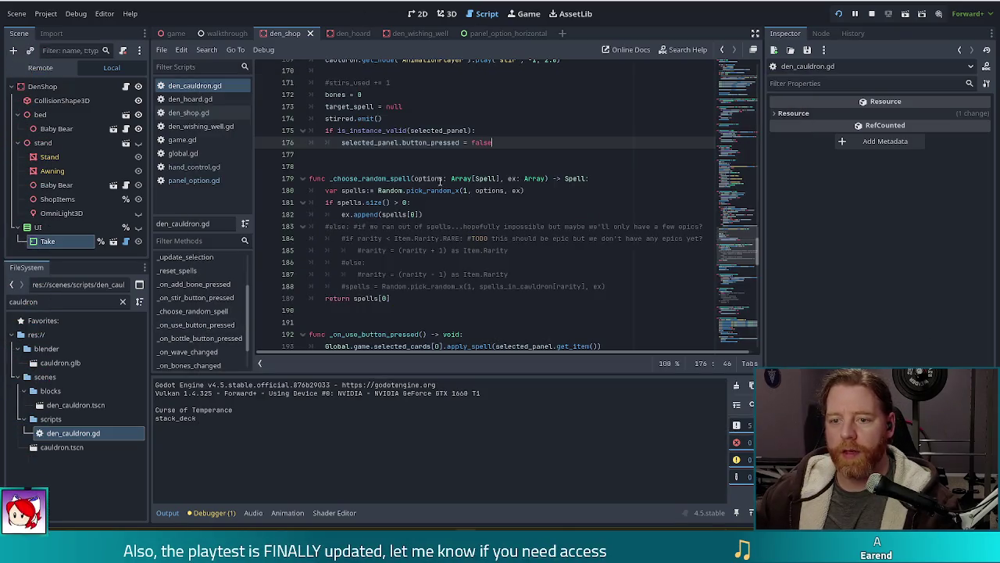
{"action": "scroll", "coordinate": [471, 166], "scroll_direction": "up", "scroll_amount": 2}
{"action": "left_click_drag", "start_coordinate": [508, 214], "coordinate": [510, 194]}
{"action": "key", "text": "ctrl+c"}
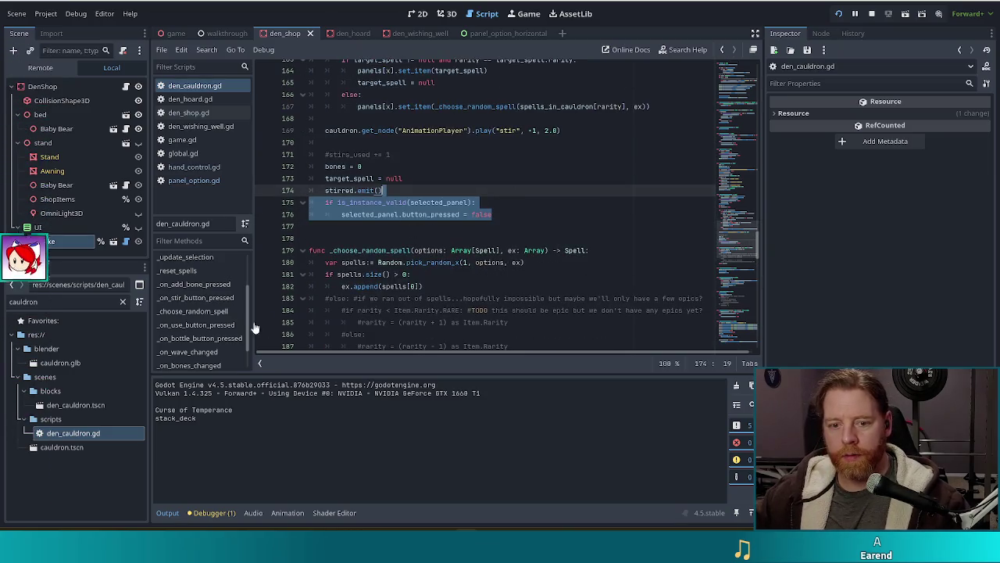
{"action": "left_click", "coordinate": [200, 324]}
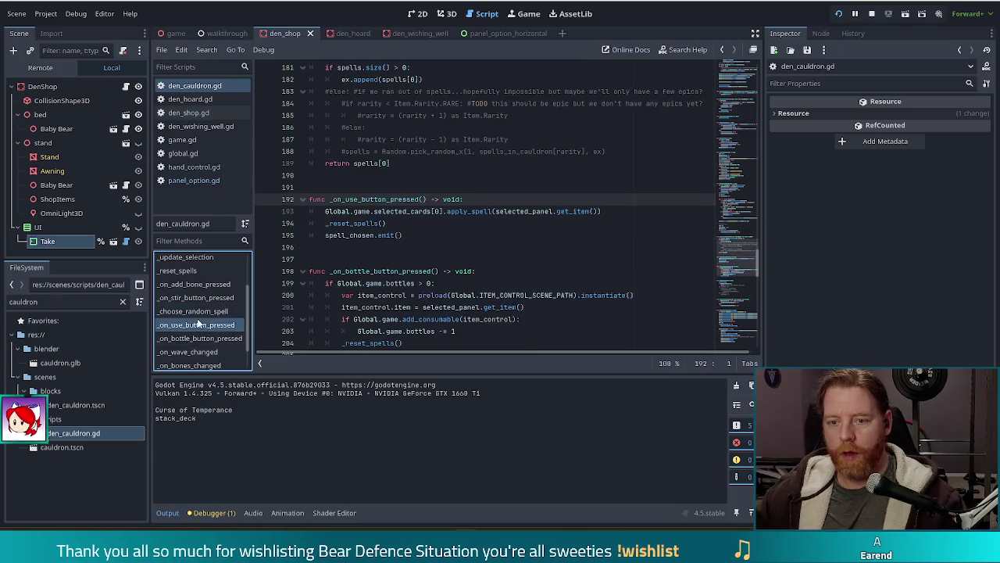
{"action": "left_click", "coordinate": [427, 231]}
{"action": "key", "text": "ctrl+v"}
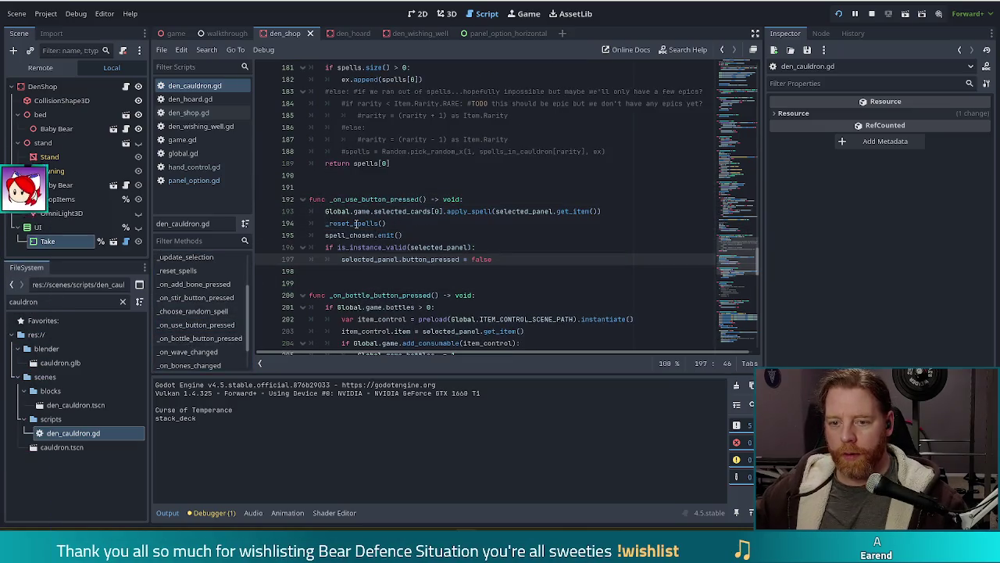
{"action": "left_click_drag", "start_coordinate": [497, 253], "coordinate": [481, 237]}
{"action": "key", "text": "BackSpace"}
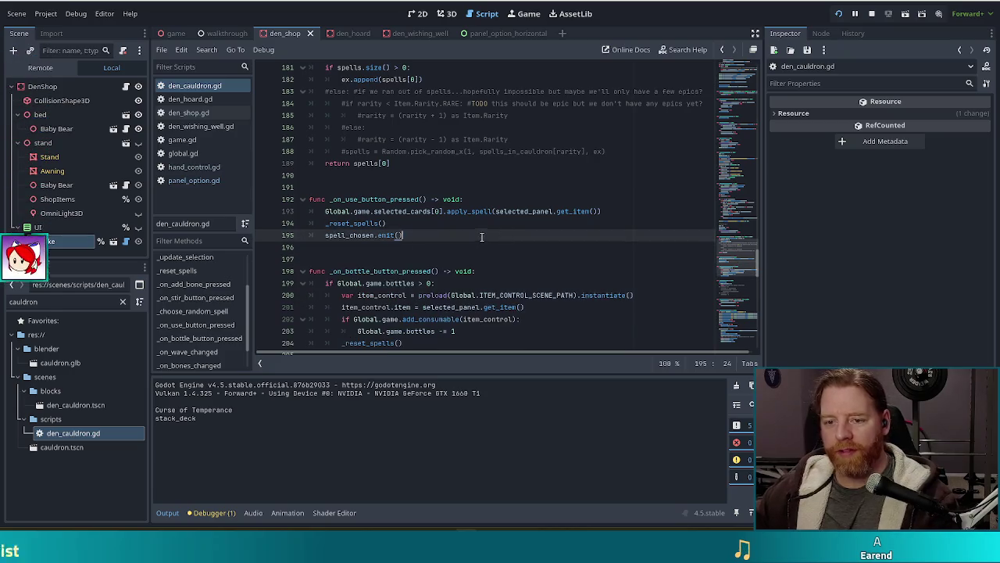
- Paste the check into _reset_spells after deselect_all, undo it, and save the script
{"action": "left_click", "coordinate": [355, 224], "text": "ctrl"}
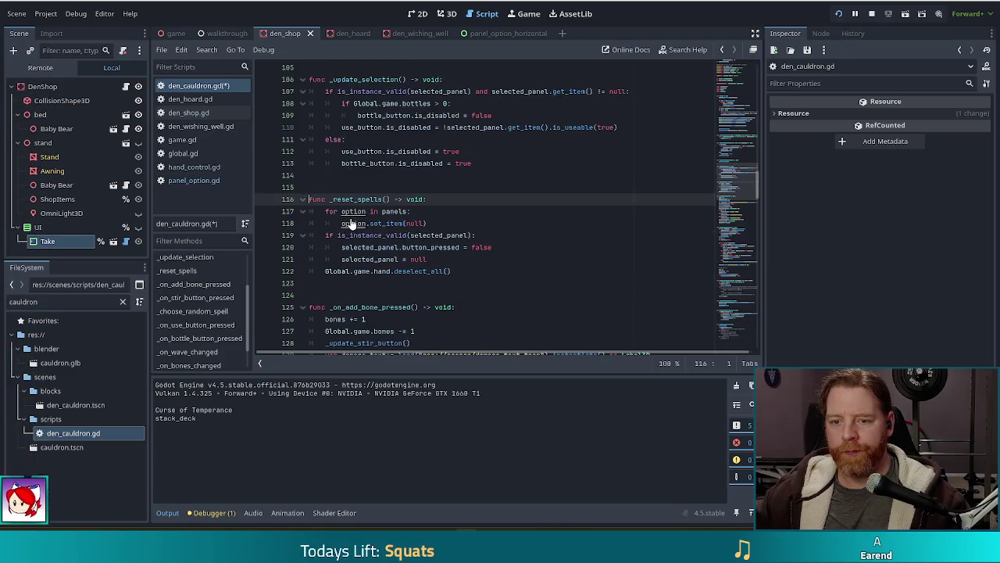
{"action": "left_click", "coordinate": [461, 272]}
{"action": "key", "text": "ctrl+v"}
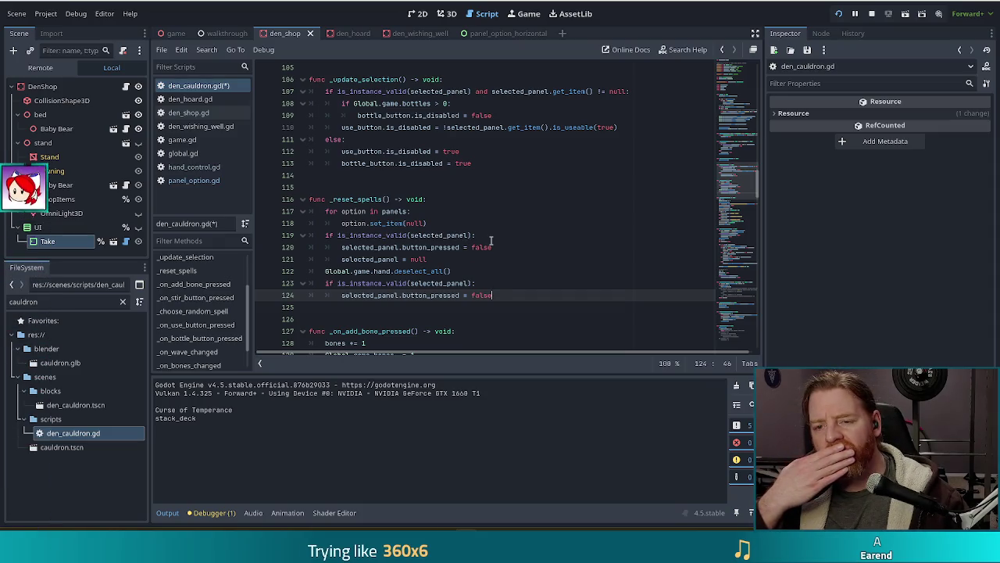
{"action": "key", "text": "ctrl+z"}
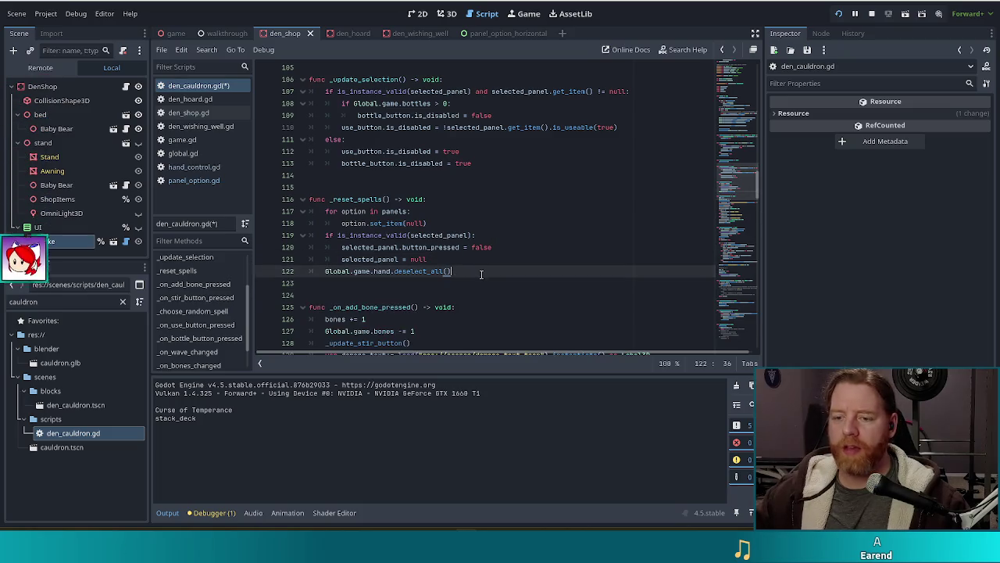
{"action": "key", "text": "ctrl+s"}
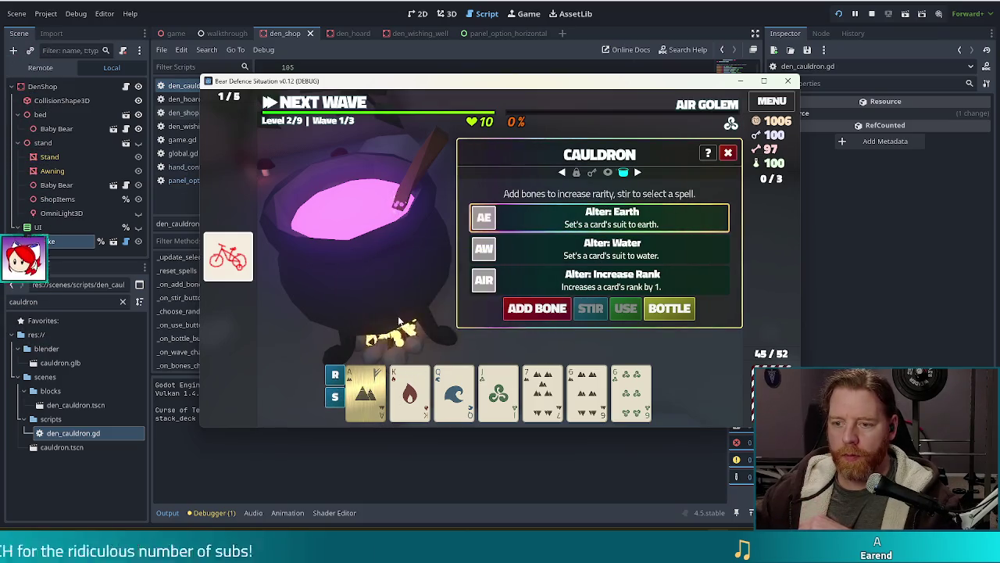
- Apply Alter: Earth to the Ace card, then switch back to the Godot editor
{"action": "left_click", "coordinate": [365, 391]}
{"action": "left_click", "coordinate": [619, 309]}
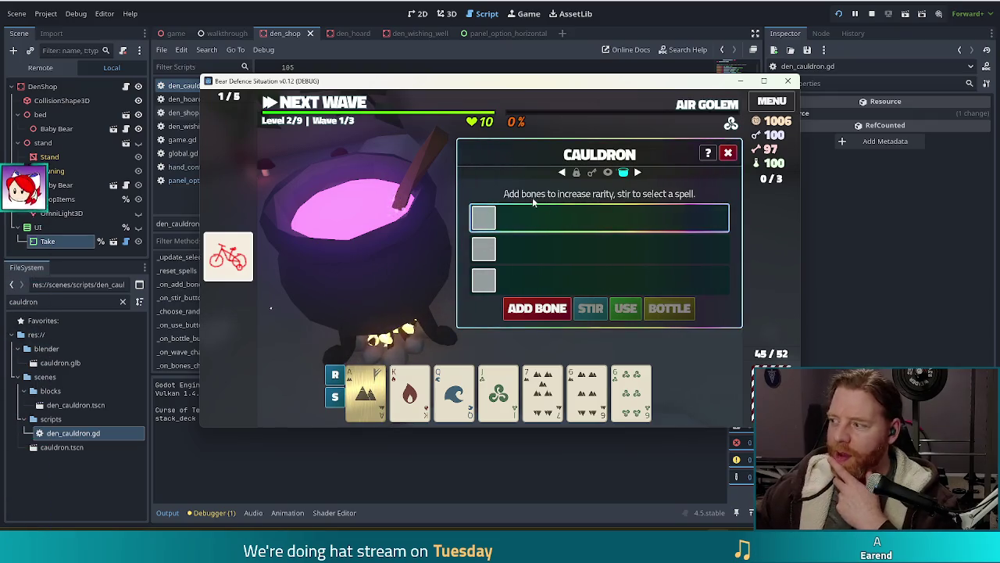
{"action": "key", "text": "alt+Tab"}
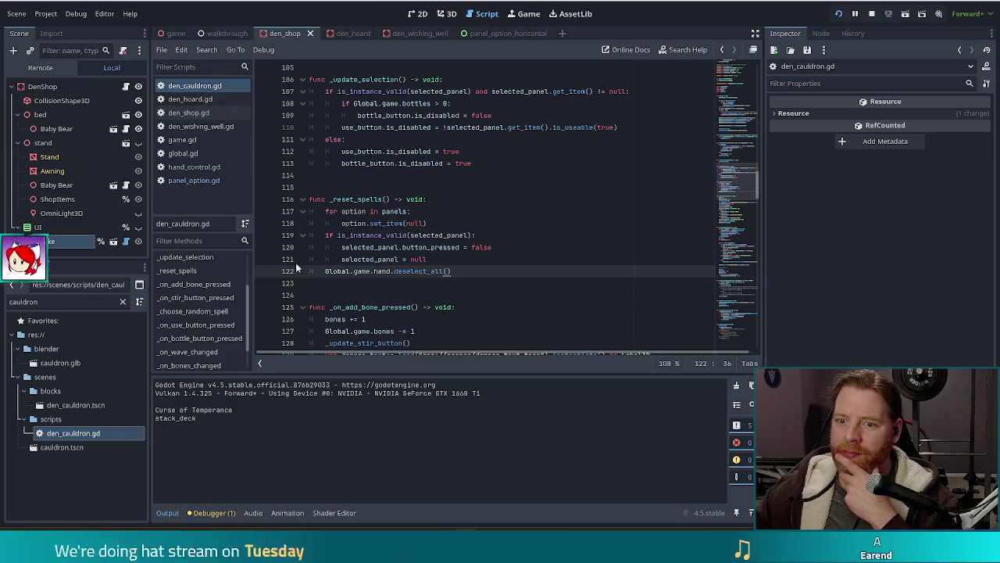
- Move the 'for option in panels' loop below the selection-clearing if block, then restart the project
{"action": "left_click", "coordinate": [463, 211]}
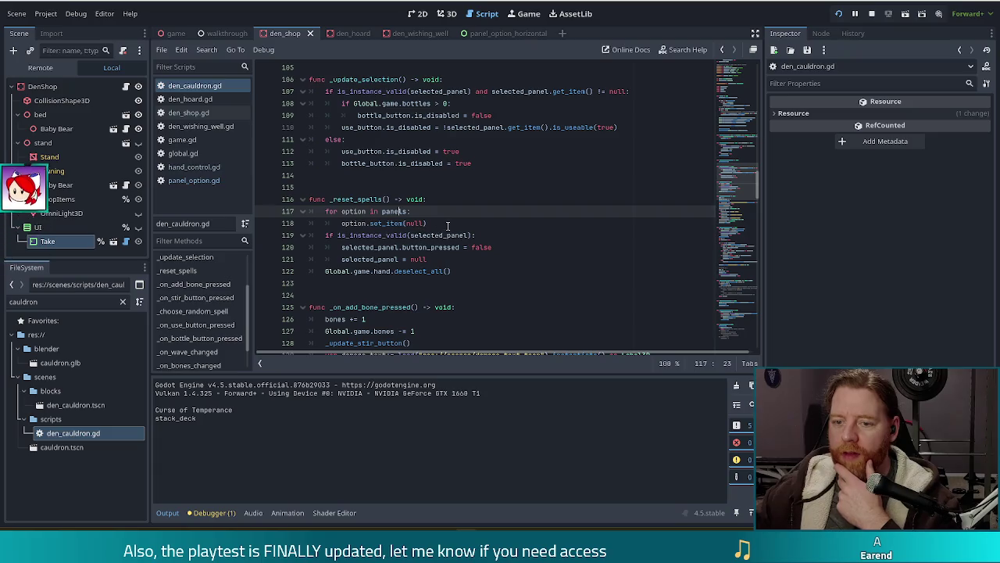
{"action": "left_click", "coordinate": [508, 228]}
{"action": "left_click", "coordinate": [478, 235]}
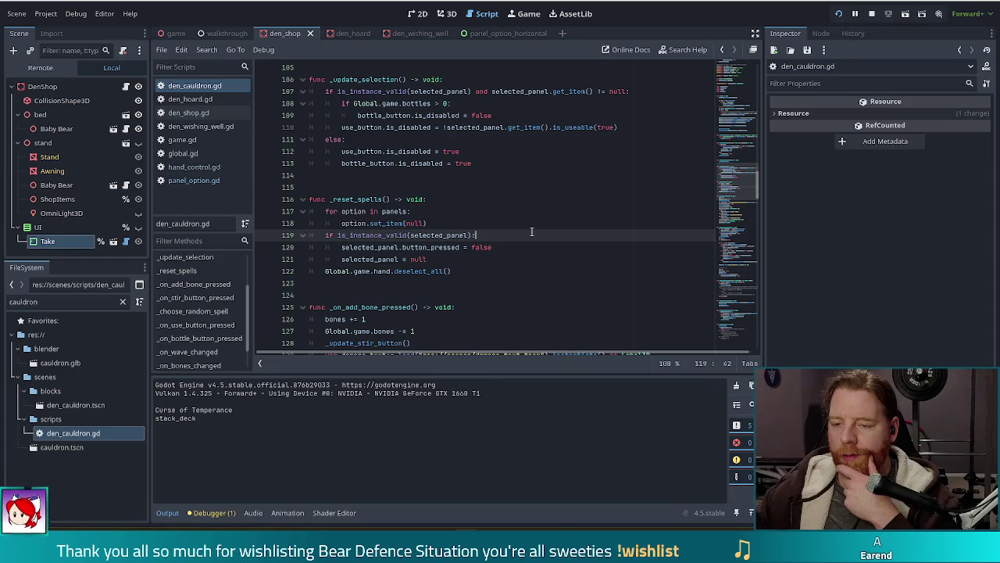
{"action": "left_click_drag", "start_coordinate": [429, 225], "coordinate": [442, 204]}
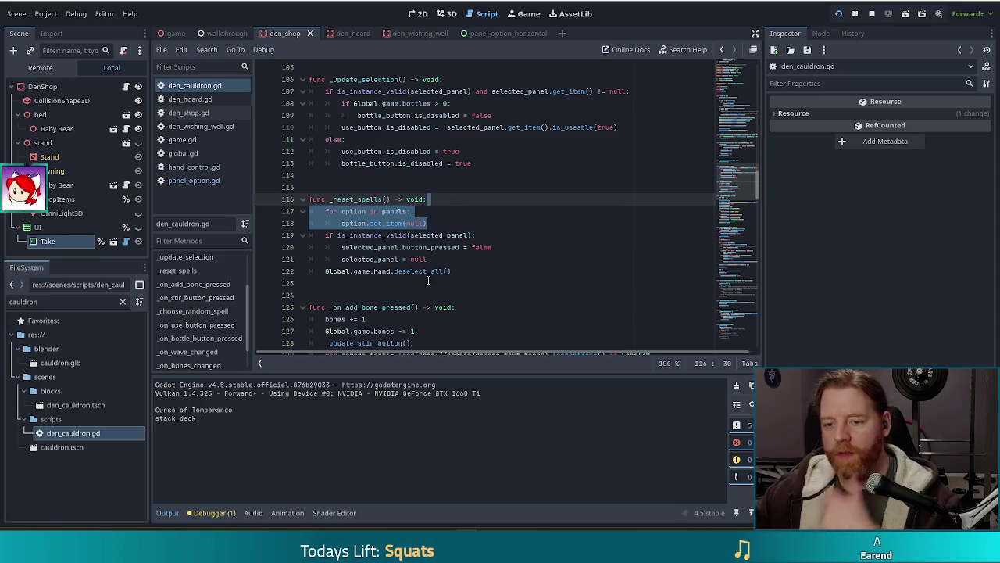
{"action": "key", "text": "alt+Down"}
{"action": "key", "text": "alt+Down"}
{"action": "key", "text": "alt+Down"}
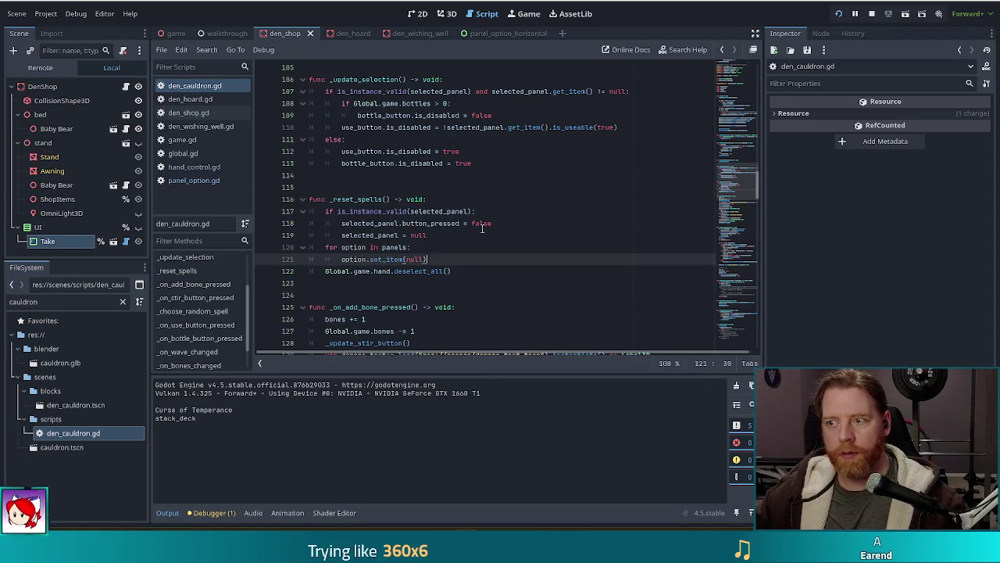
{"action": "left_click", "coordinate": [839, 14]}
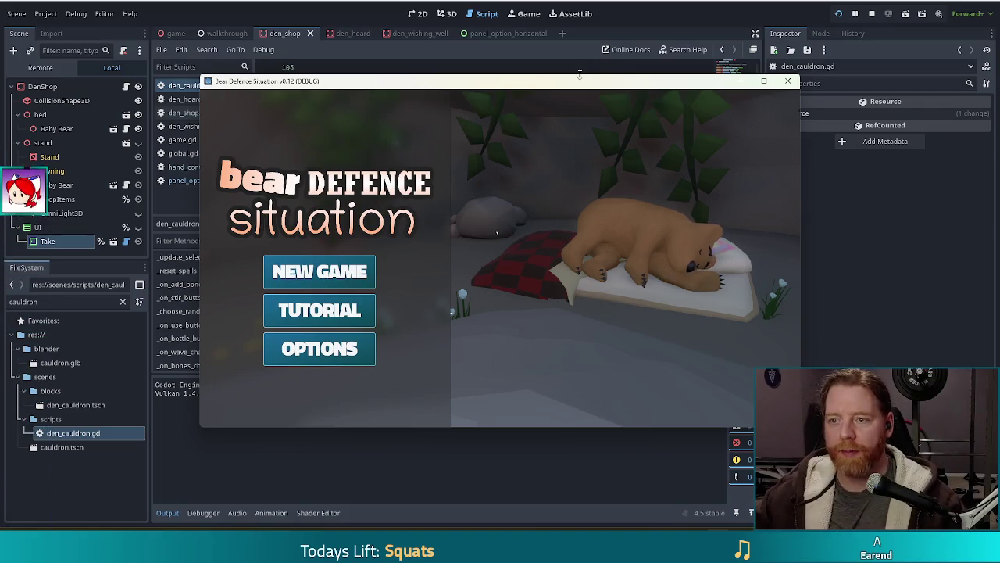
- Start a new game, open the cauldron, and run test_kit in the debug console for resources
{"action": "left_click", "coordinate": [361, 279]}
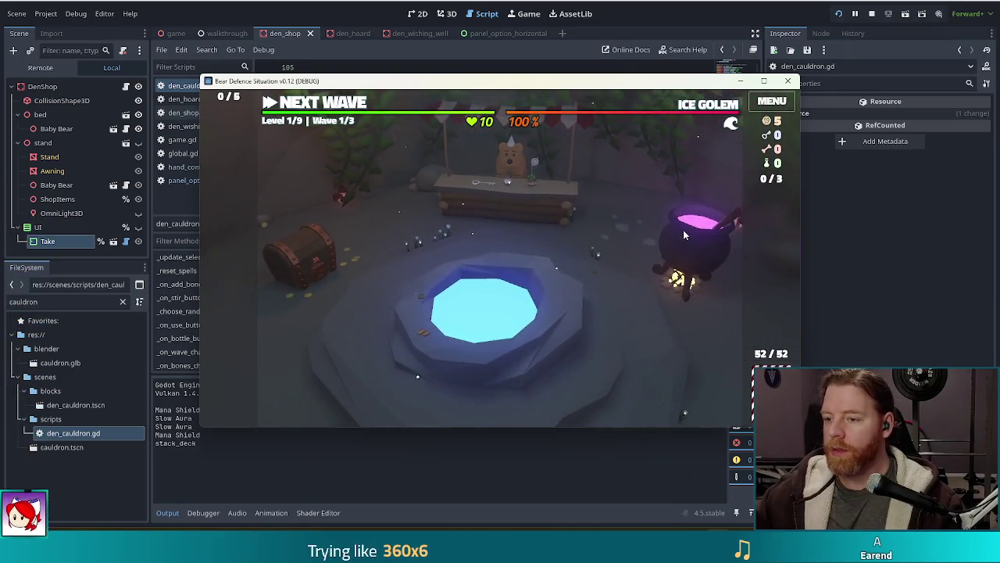
{"action": "left_click", "coordinate": [684, 234]}
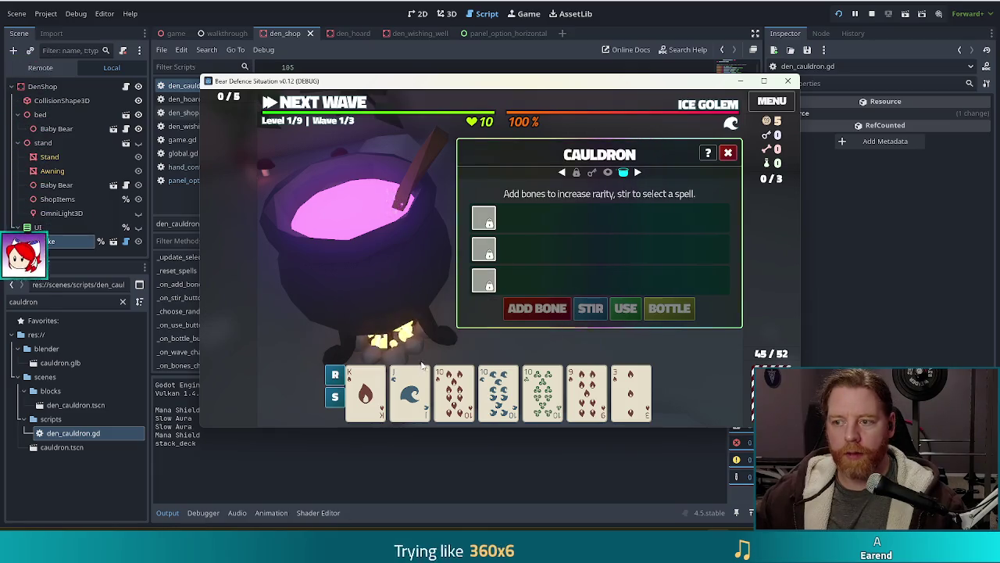
{"action": "key", "text": "grave"}
{"action": "type", "text": "test-kit"}
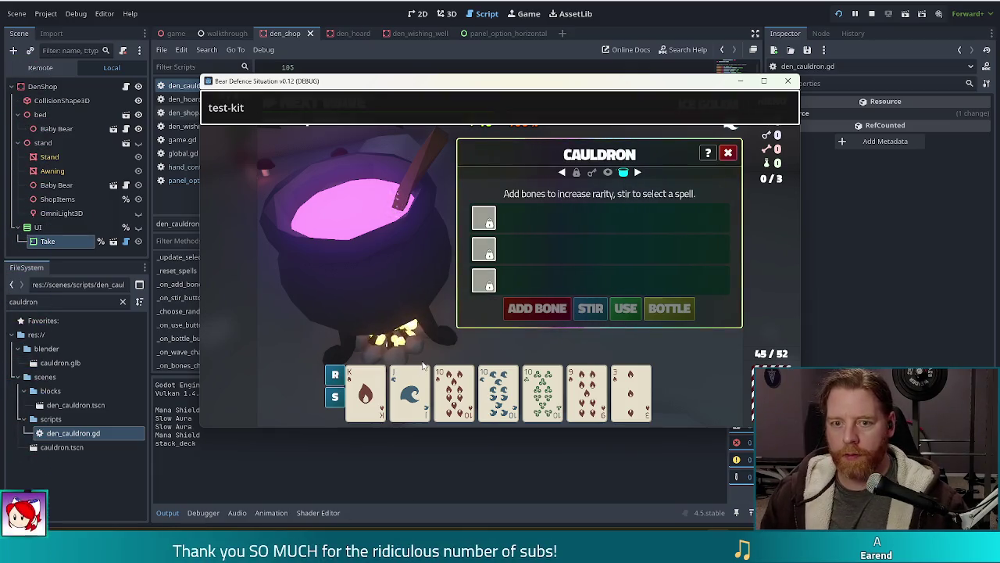
{"action": "key", "text": "BackSpace"}
{"action": "key", "text": "BackSpace"}
{"action": "type", "text": "_t"}
{"action": "key", "text": "Return"}
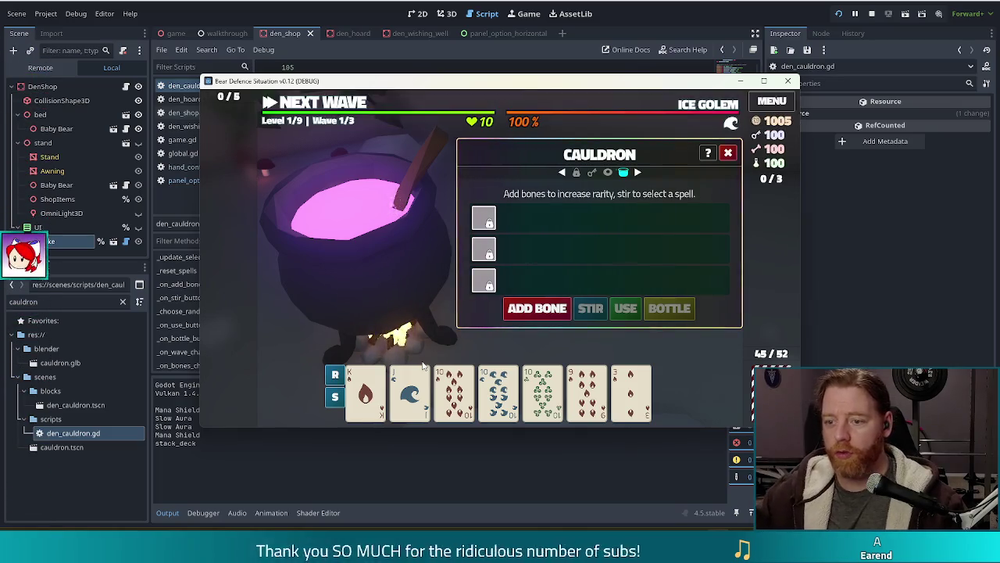
- Add a bone, choose Inscribe Rune: Ehwaz, and apply it to the raised card
{"action": "left_click", "coordinate": [536, 311]}
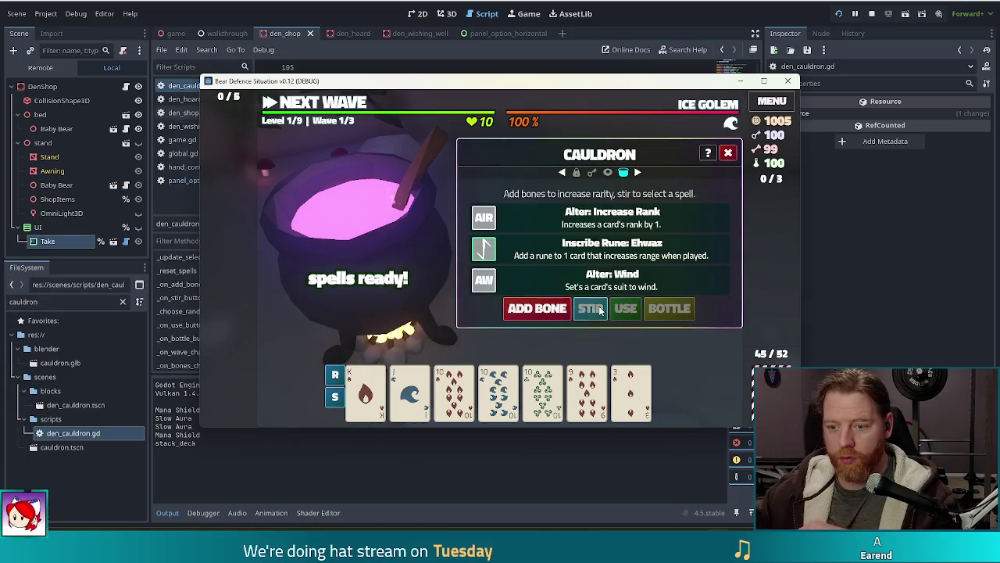
{"action": "left_click", "coordinate": [570, 251]}
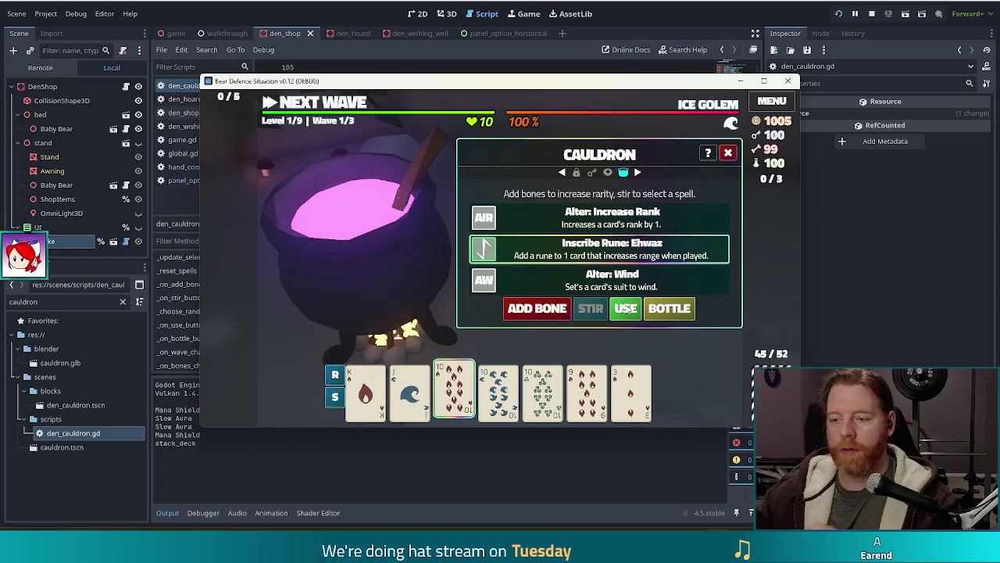
{"action": "left_click", "coordinate": [626, 310]}
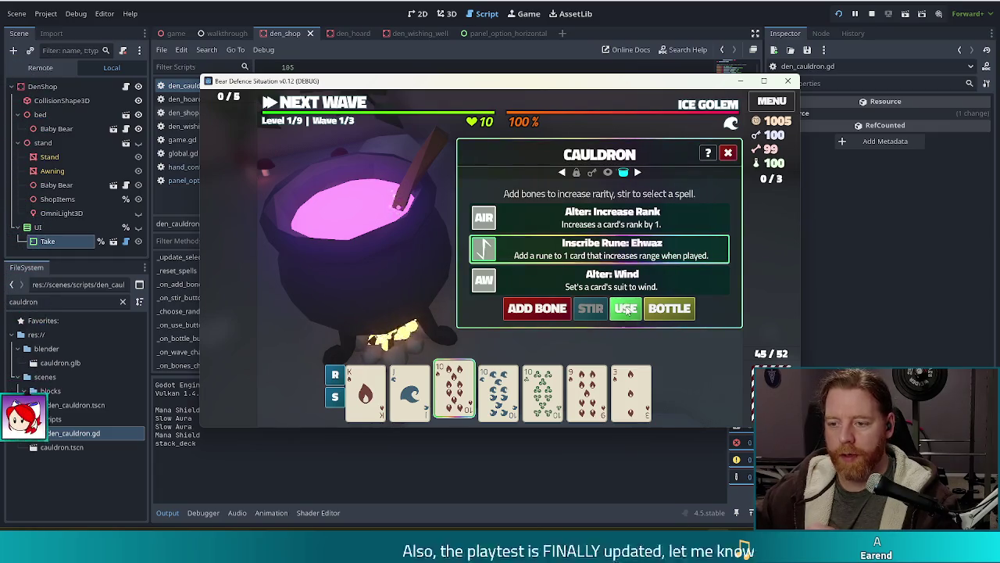
- Add bones and stir twice to reroll the cauldron spells, then close the cauldron
{"action": "left_click", "coordinate": [537, 308]}
{"action": "left_click", "coordinate": [599, 311]}
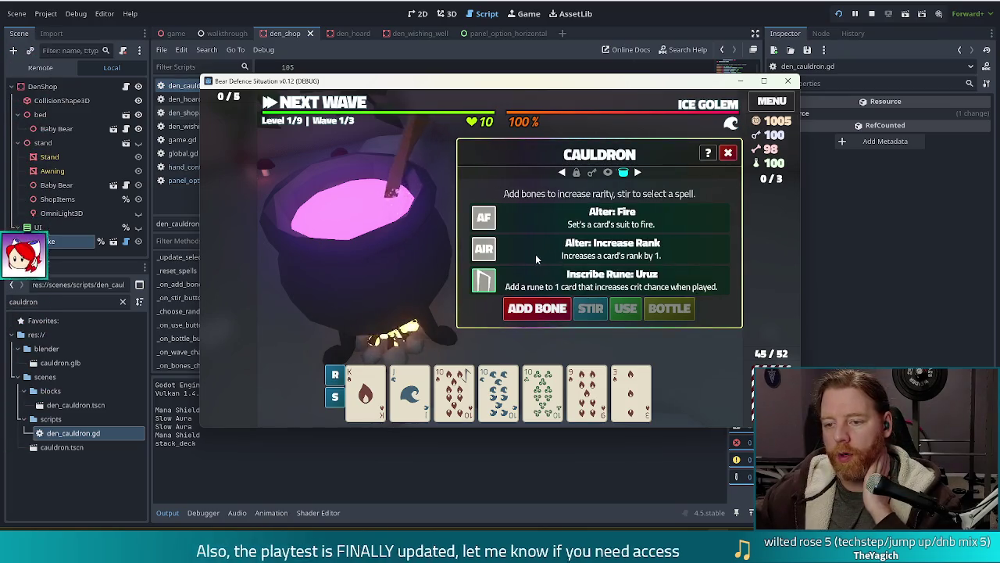
{"action": "left_click", "coordinate": [540, 308]}
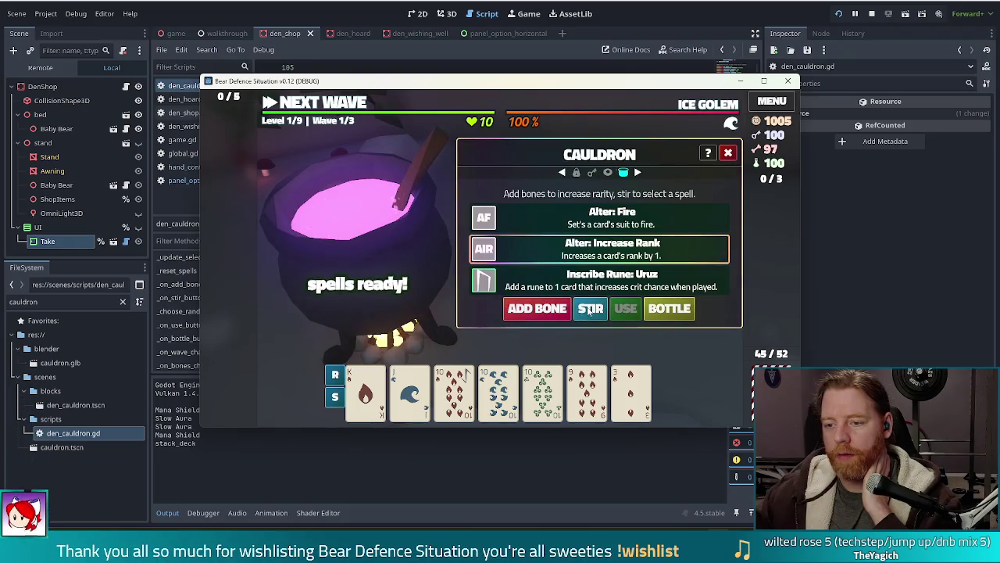
{"action": "left_click", "coordinate": [589, 309]}
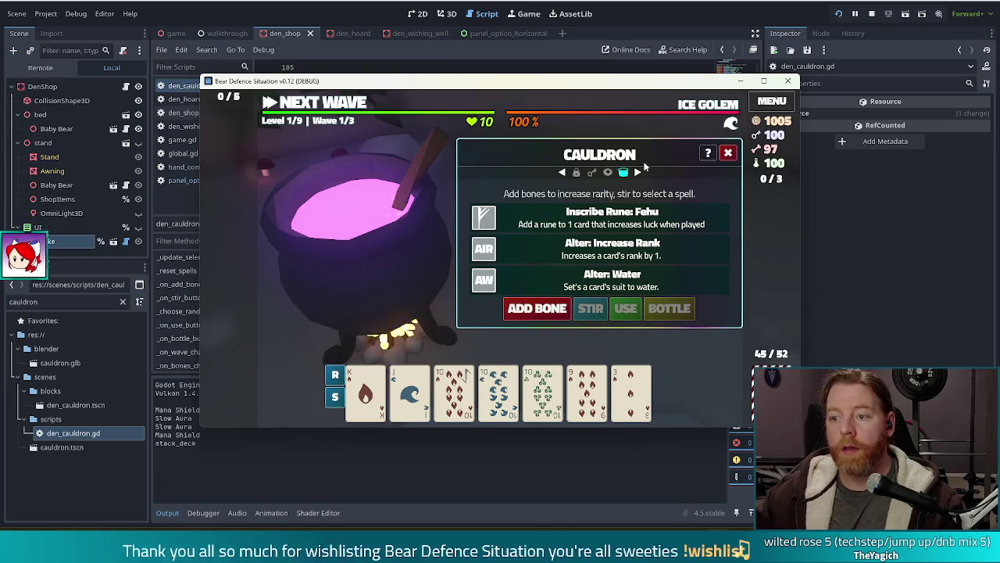
{"action": "left_click", "coordinate": [728, 153]}
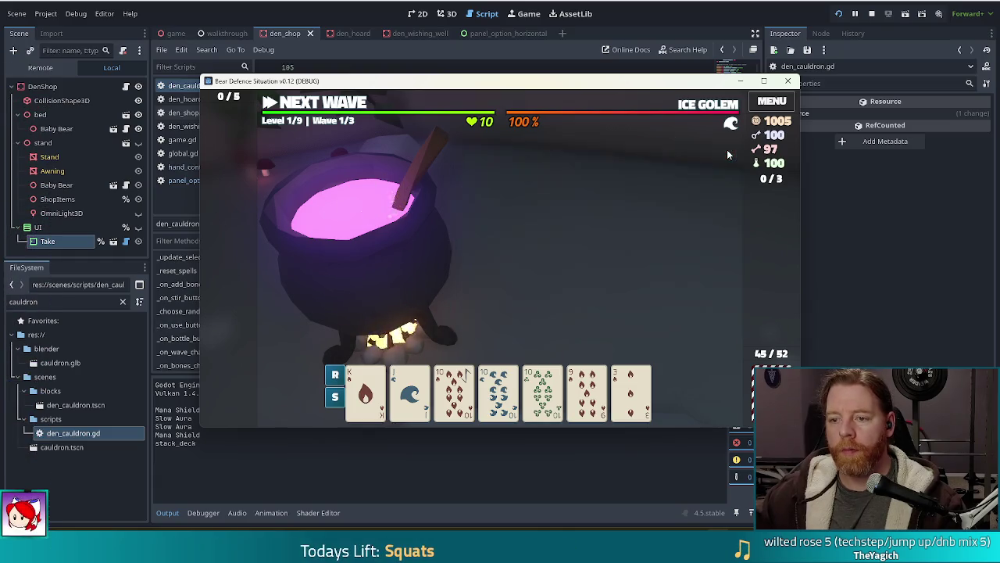
- Open the bear's shop, select the Key item, and close the shop
{"action": "left_click", "coordinate": [491, 202]}
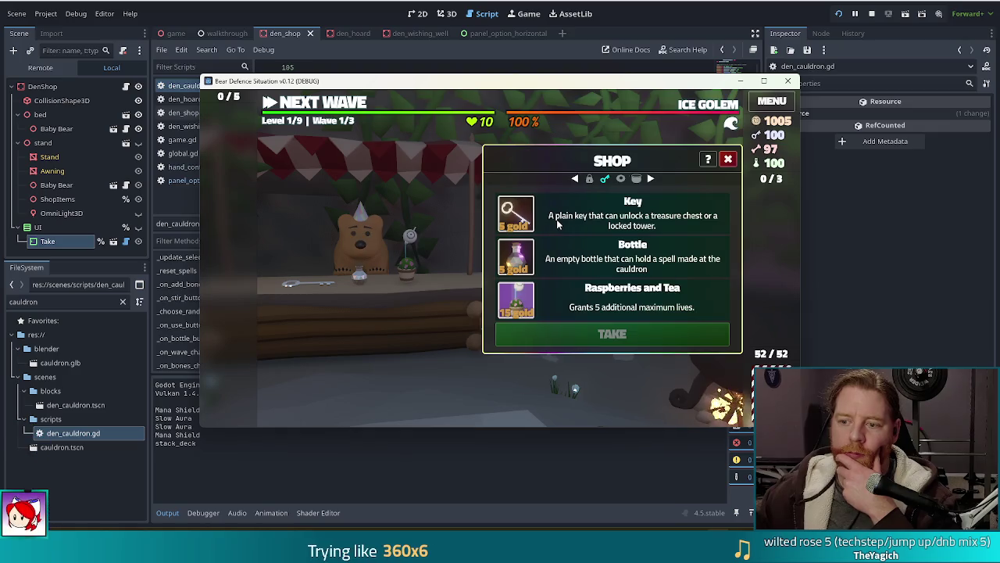
{"action": "left_click", "coordinate": [557, 219]}
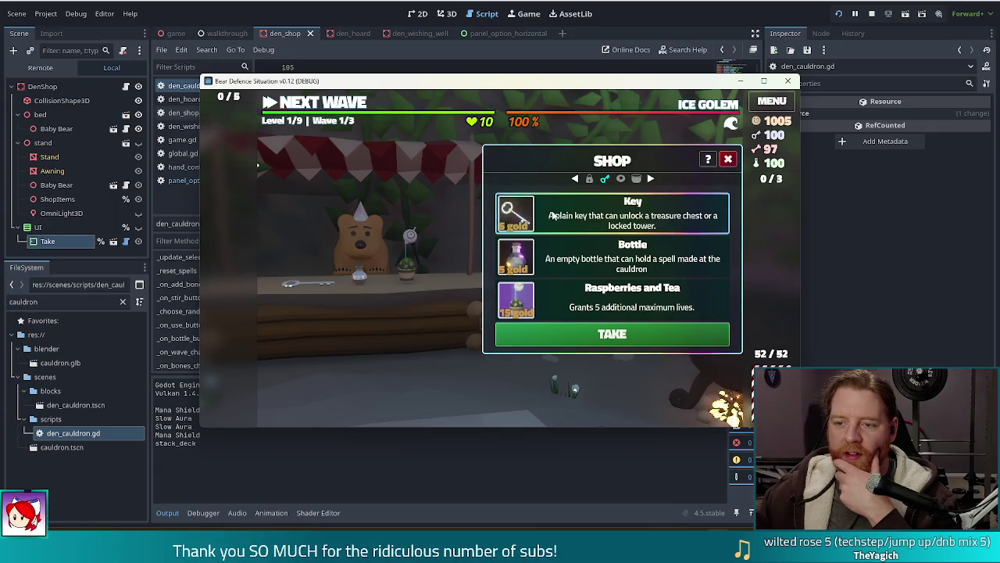
{"action": "left_click", "coordinate": [612, 334]}
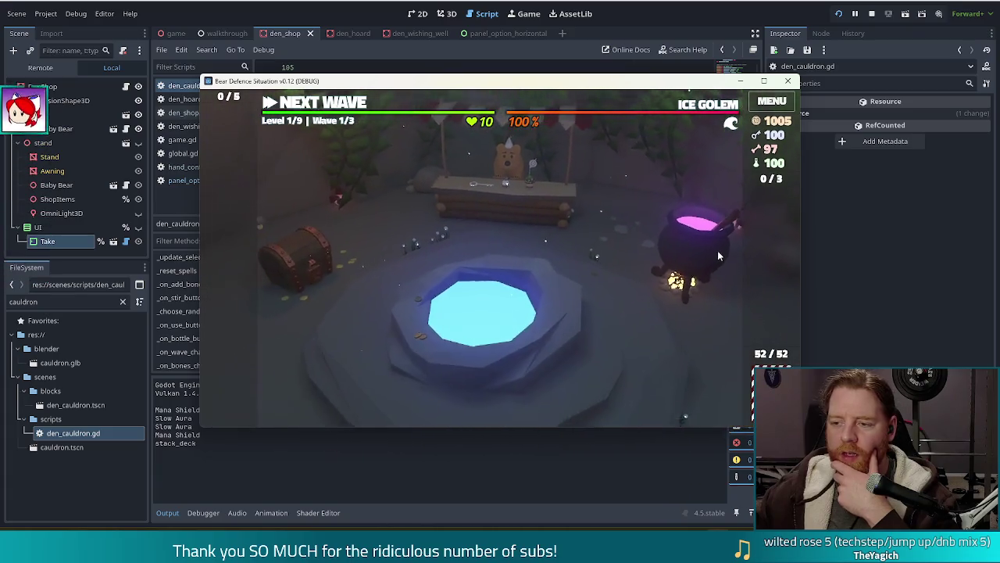
- Reopen and close the cauldron, recheck the shop, then return to den_cauldron.gd line 116
{"action": "left_click", "coordinate": [717, 250]}
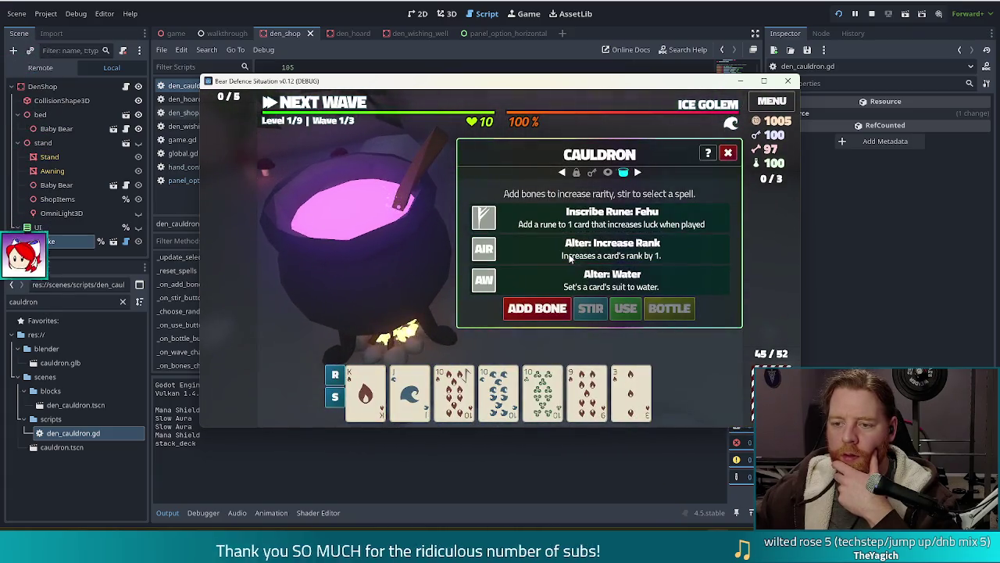
{"action": "key", "text": "Escape"}
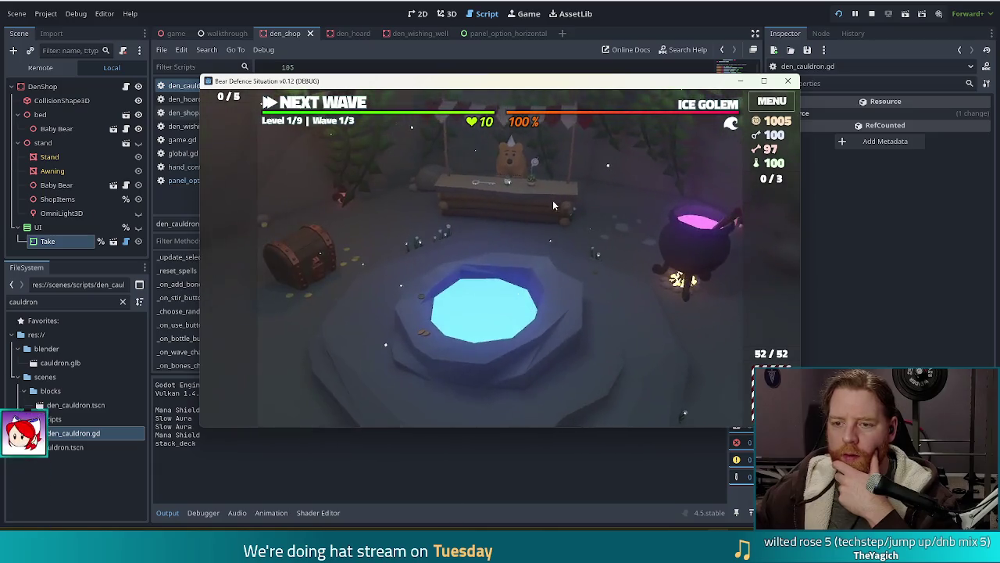
{"action": "left_click", "coordinate": [552, 205]}
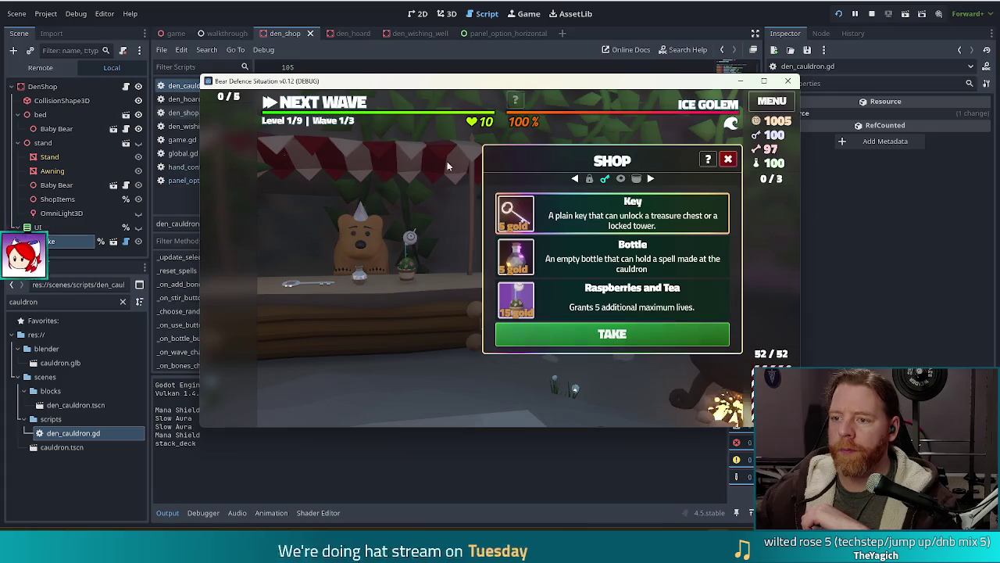
{"action": "left_click", "coordinate": [322, 59]}
{"action": "left_click", "coordinate": [406, 198]}
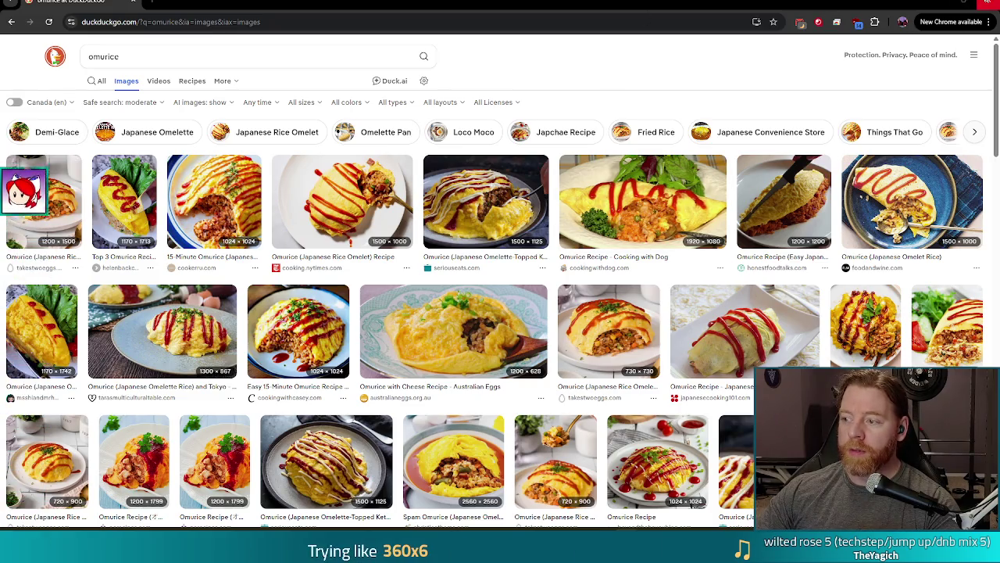
- Close the omurice browser window to return to den_cauldron.gd in the Godot editor
{"action": "left_click", "coordinate": [987, 5]}
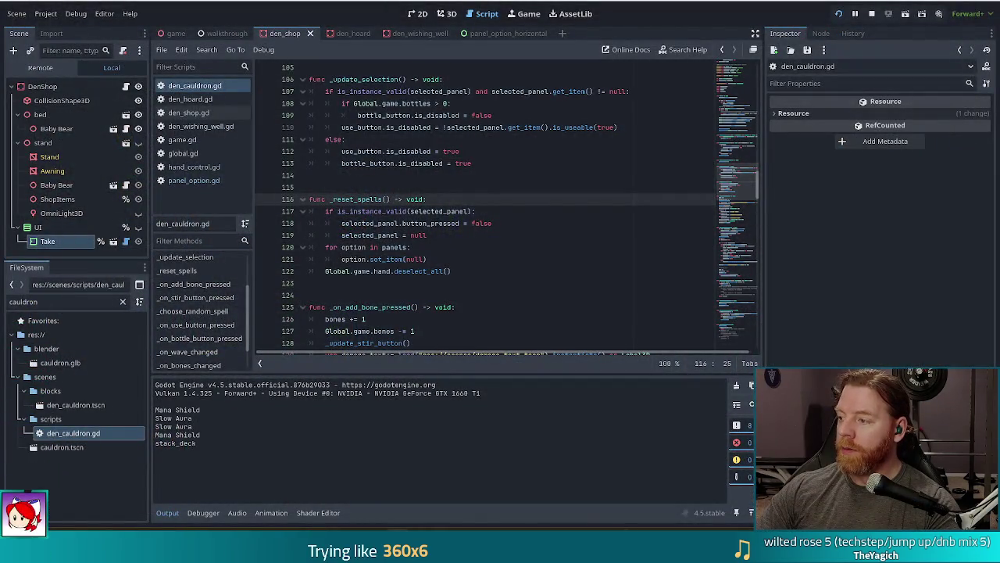
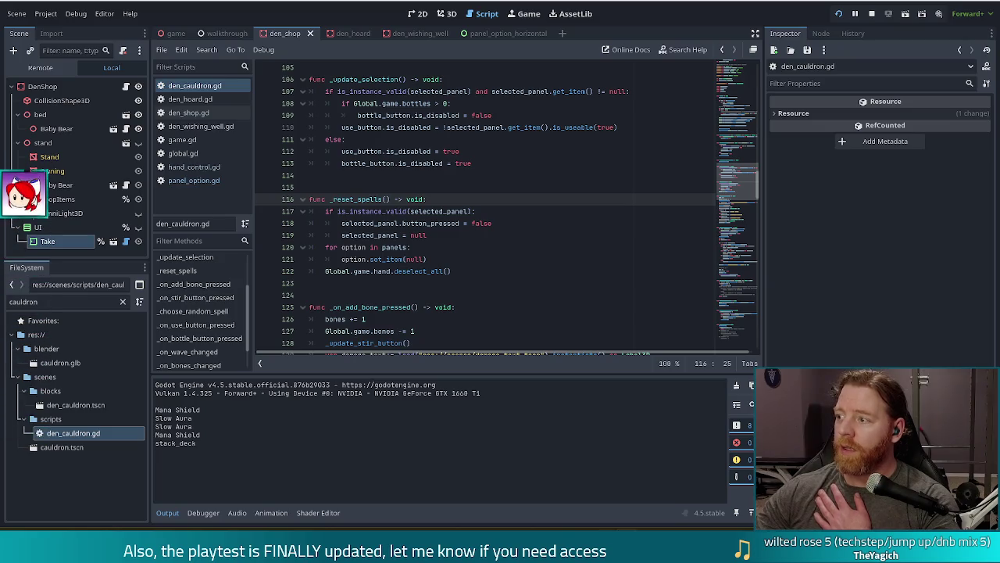
- Stop the running game and return to den_cauldron.gd's _reset_spells code around lines 117–118
{"action": "left_click", "coordinate": [548, 212]}
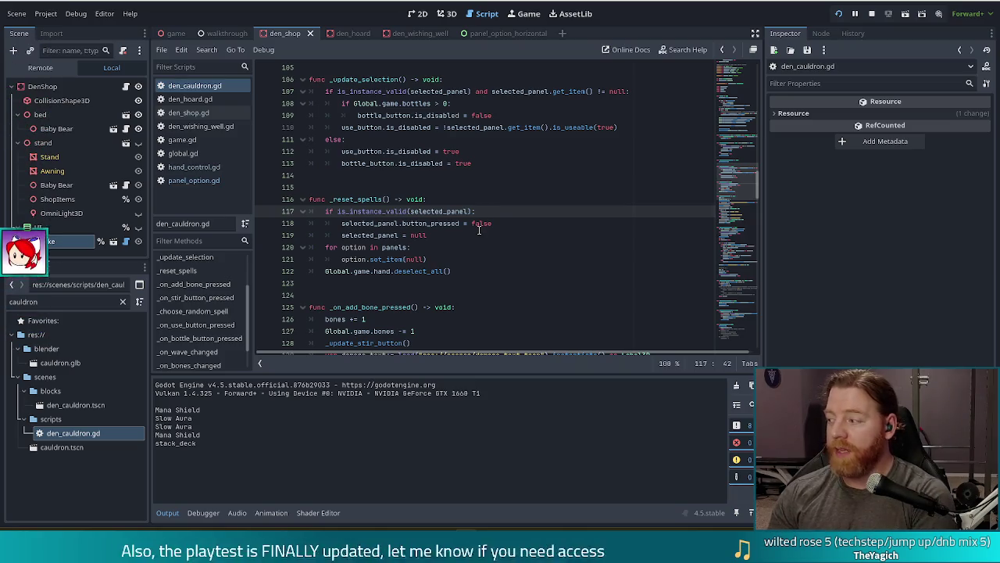
{"action": "left_click", "coordinate": [872, 14]}
{"action": "left_click", "coordinate": [502, 200]}
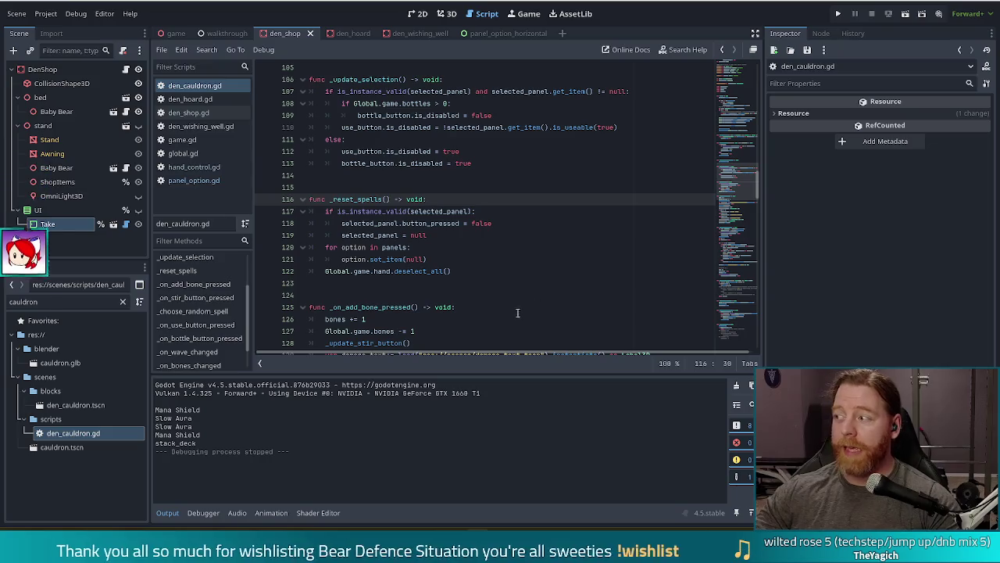
{"action": "left_click", "coordinate": [452, 224]}
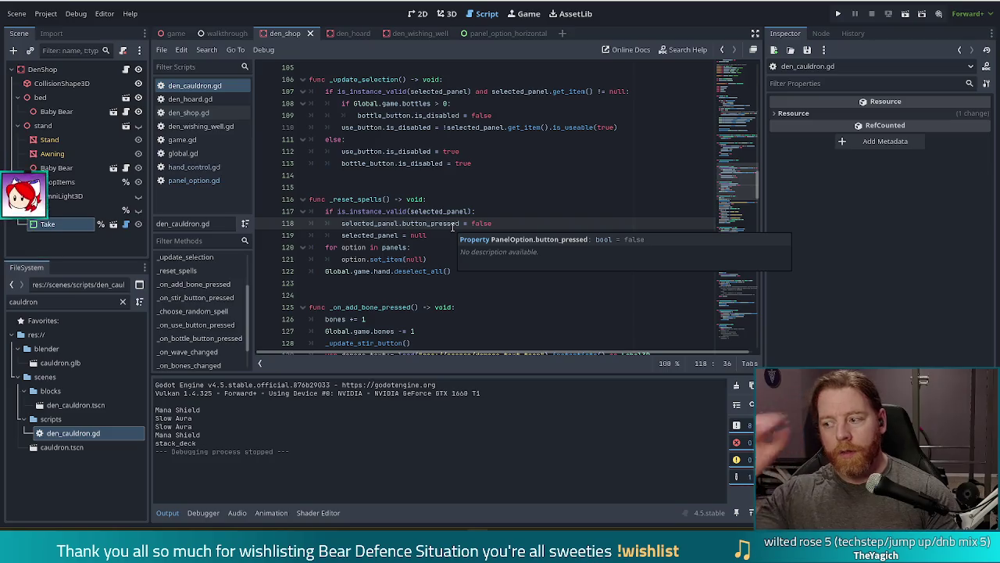
- Open den_shop.gd from the script list
{"action": "left_click", "coordinate": [187, 112]}
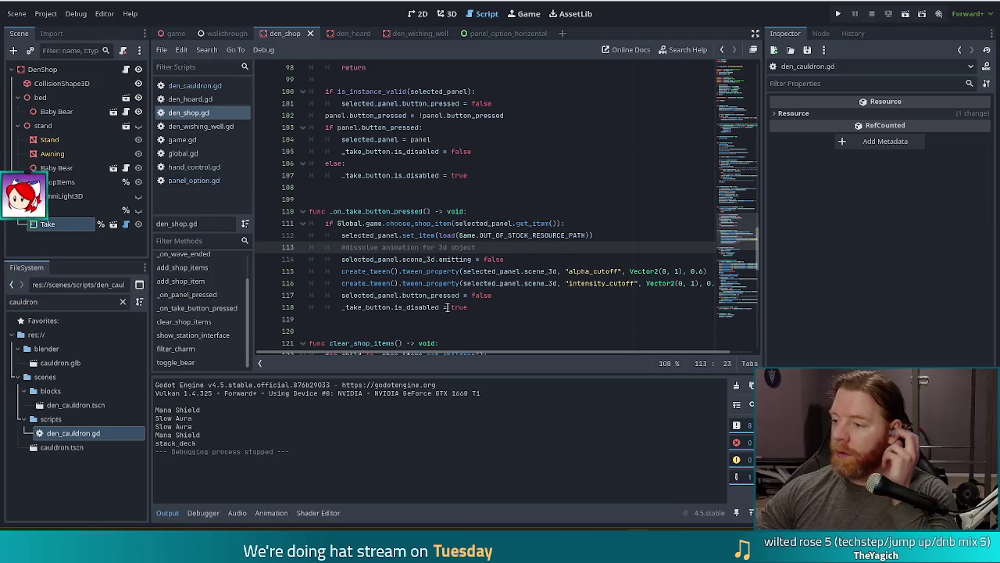
{"action": "left_click", "coordinate": [478, 223]}
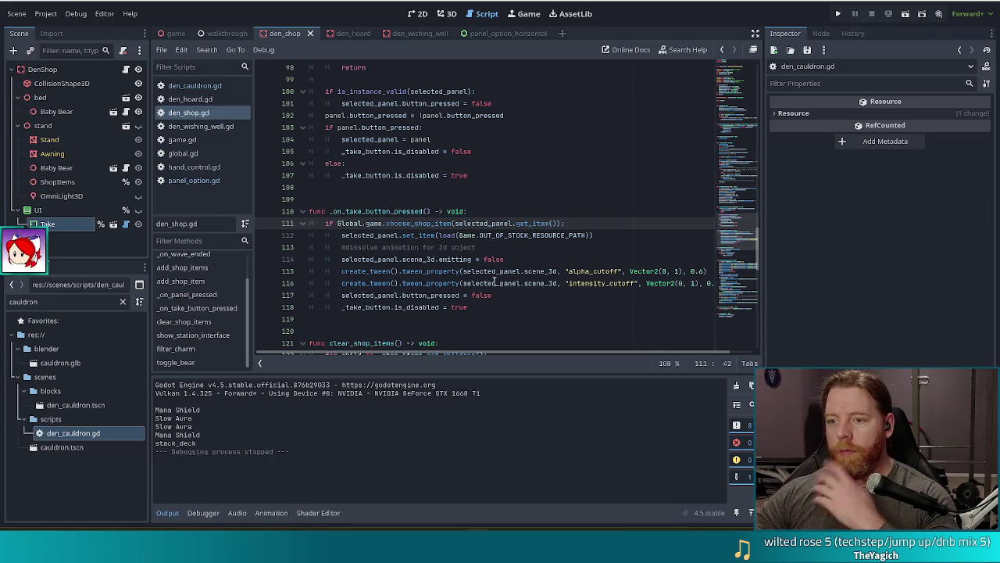
{"action": "left_click", "coordinate": [420, 271]}
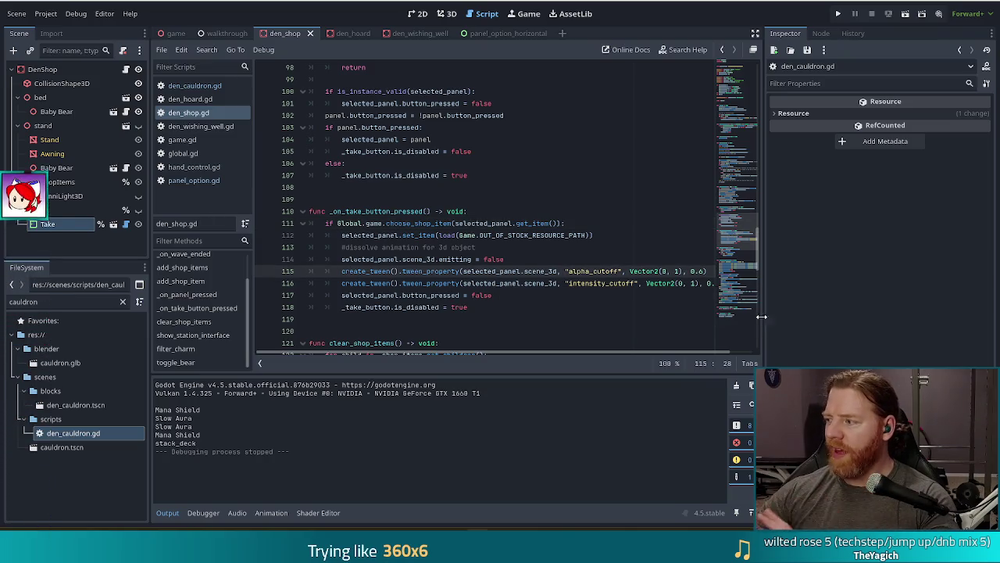
{"action": "left_click", "coordinate": [353, 139]}
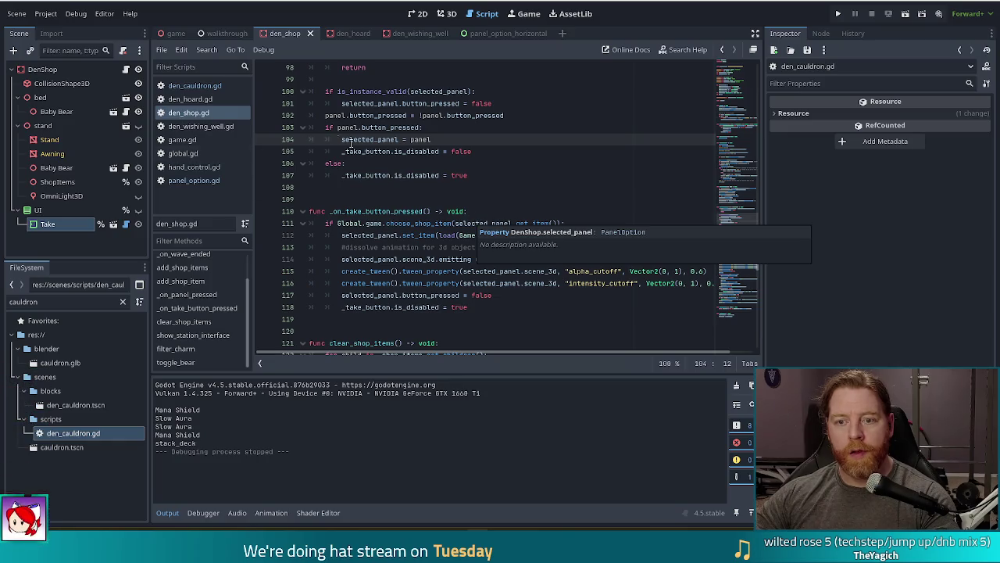
{"action": "left_click_drag", "start_coordinate": [753, 208], "coordinate": [734, 77]}
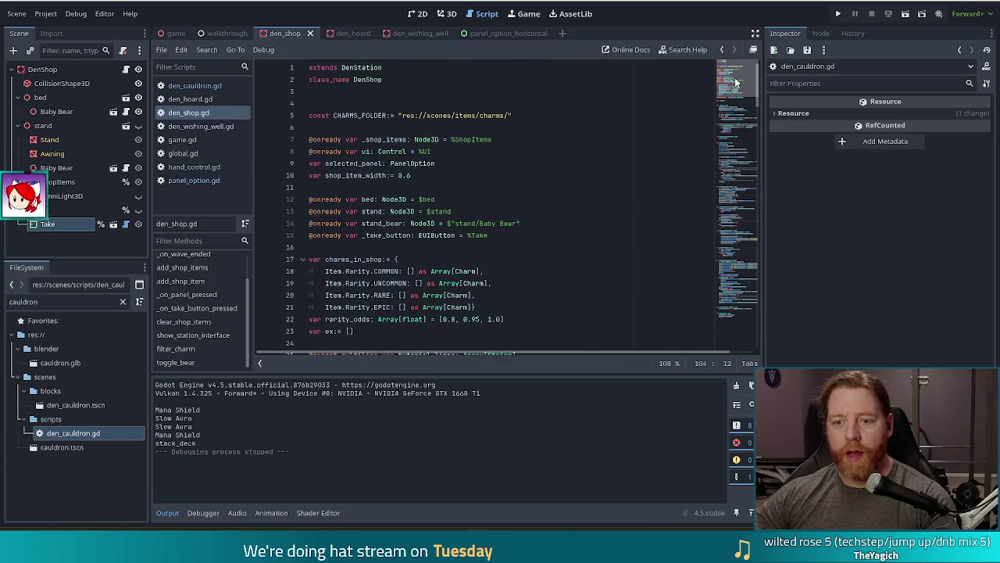
- Jump to add_shop_items via the method list and find its call on line 51
{"action": "left_click", "coordinate": [551, 176]}
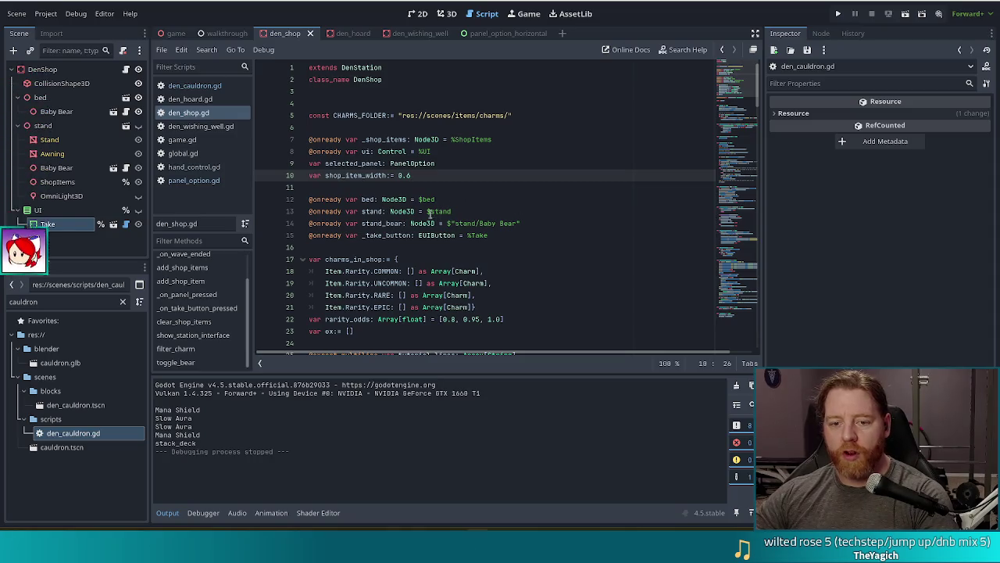
{"action": "left_click", "coordinate": [195, 267]}
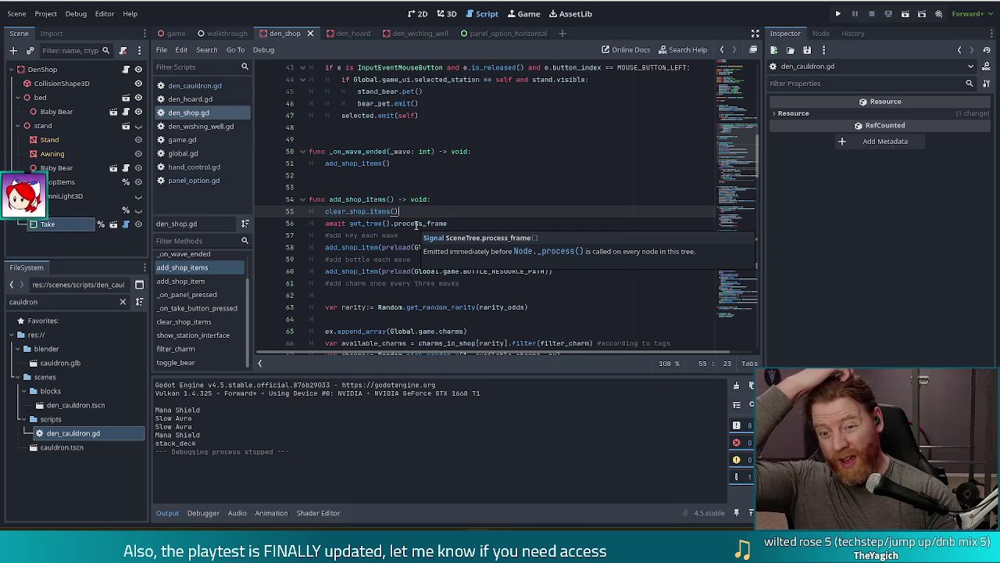
{"action": "left_click", "coordinate": [351, 164]}
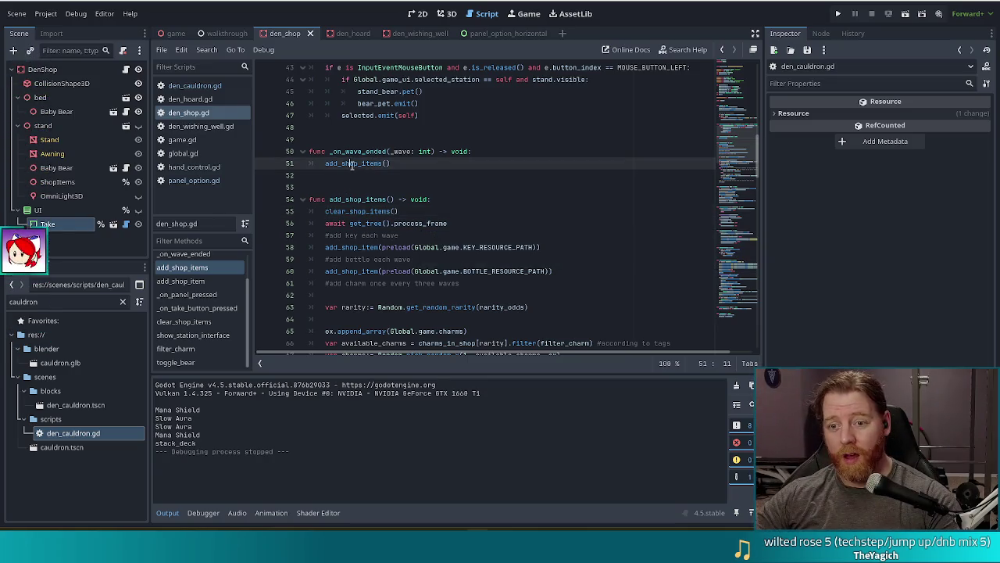
{"action": "left_click", "coordinate": [489, 150]}
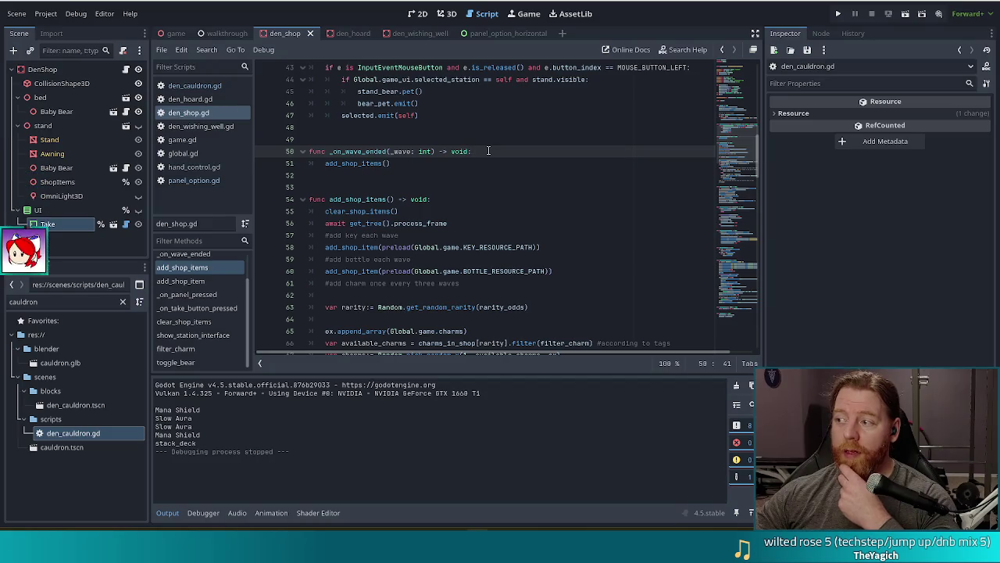
{"action": "left_click", "coordinate": [359, 162]}
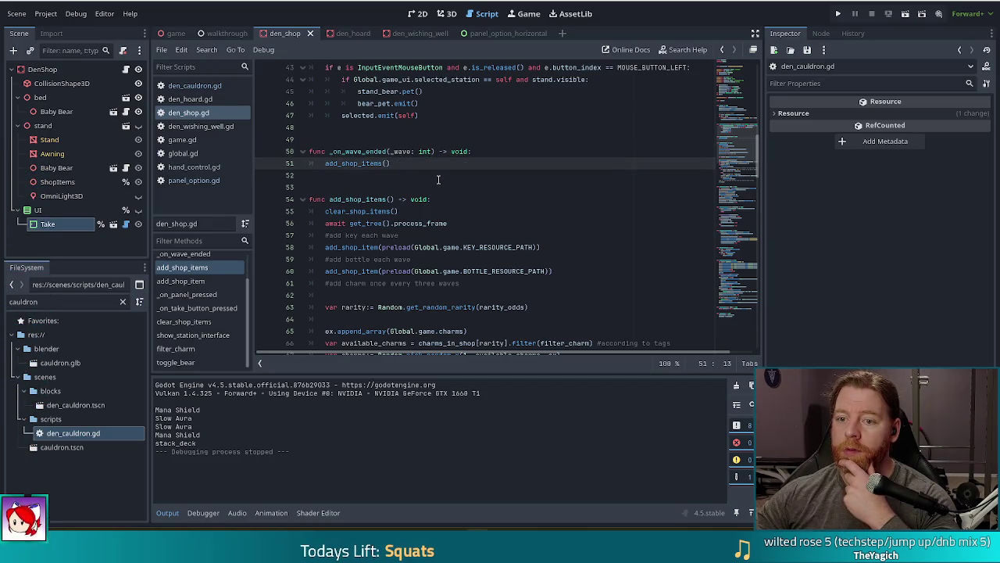
- Mark line 51's add_shop_items call for breaking and launch the game with F5
{"action": "scroll", "coordinate": [439, 180], "scroll_direction": "up", "scroll_amount": 8}
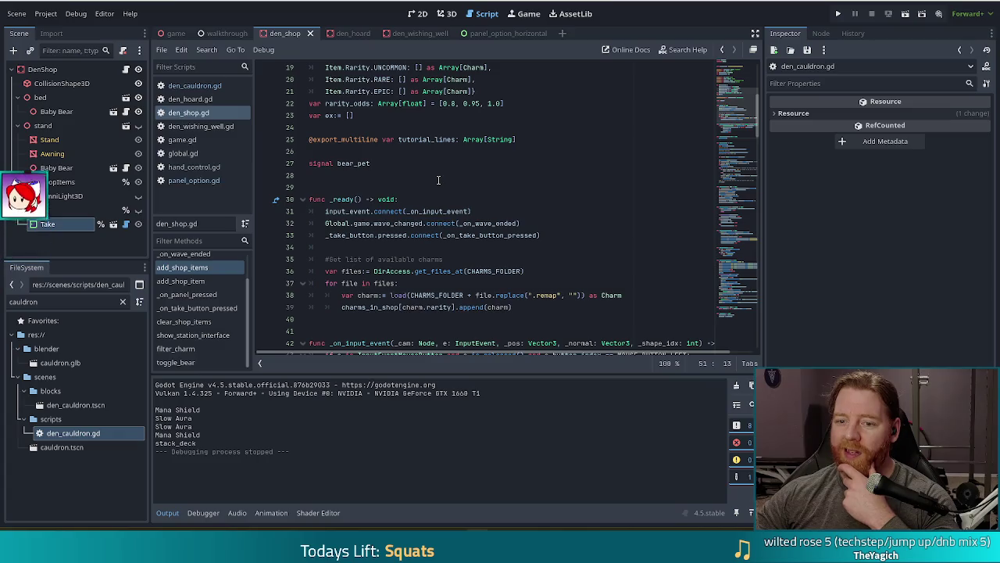
{"action": "scroll", "coordinate": [438, 180], "scroll_direction": "down", "scroll_amount": 2}
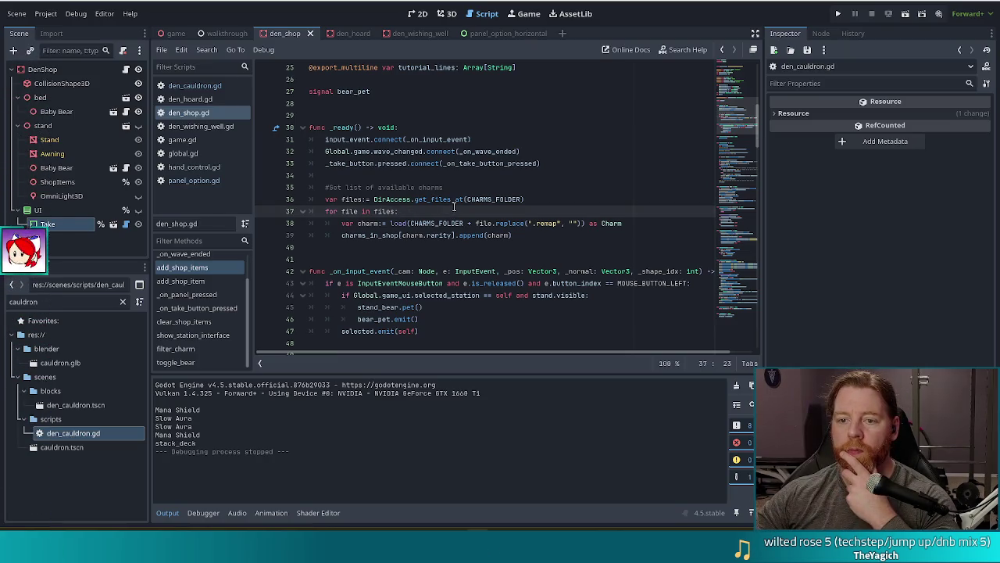
{"action": "scroll", "coordinate": [453, 206], "scroll_direction": "down", "scroll_amount": 4}
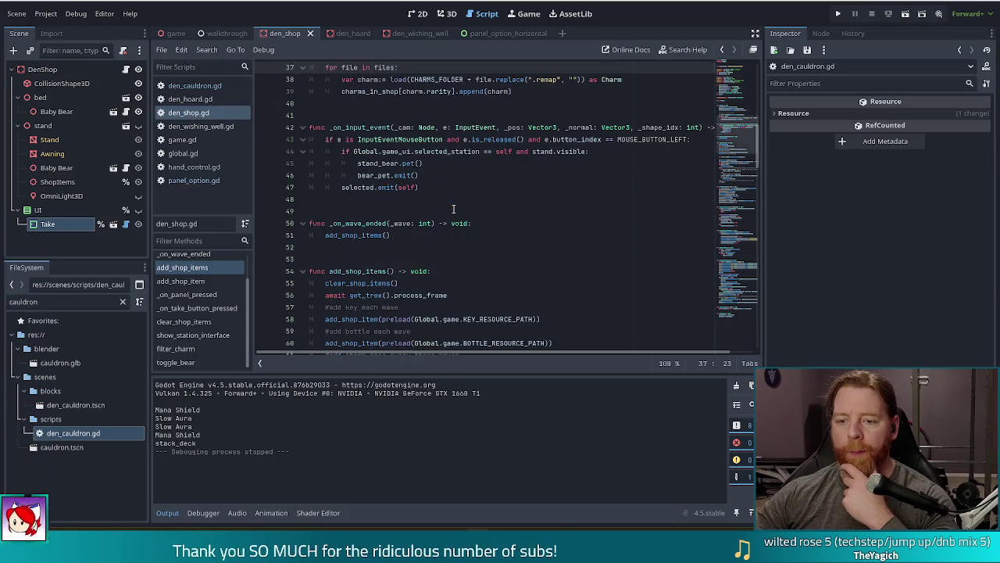
{"action": "left_click", "coordinate": [400, 242]}
{"action": "left_click", "coordinate": [384, 235]}
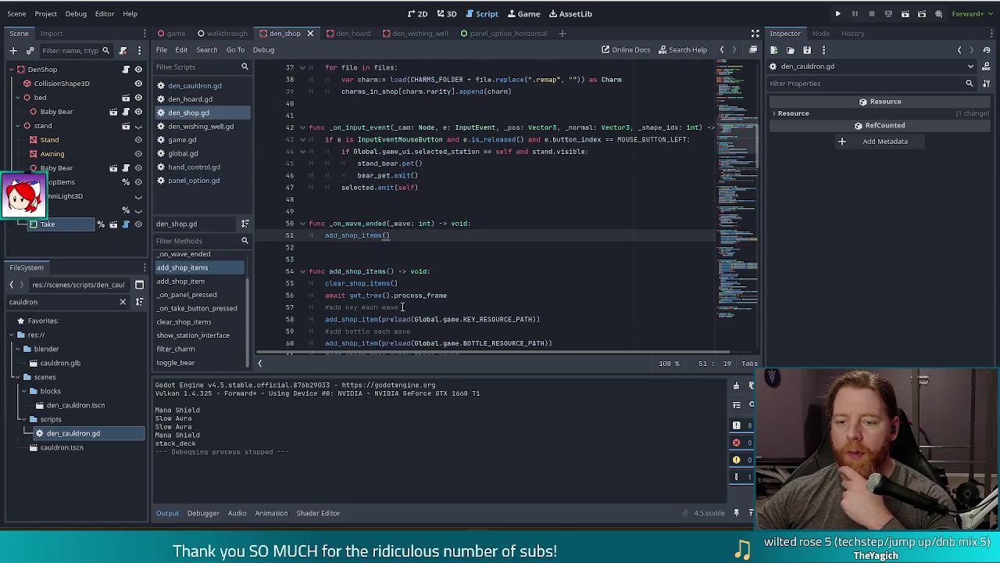
{"action": "scroll", "coordinate": [293, 257], "scroll_direction": "down", "scroll_amount": 2}
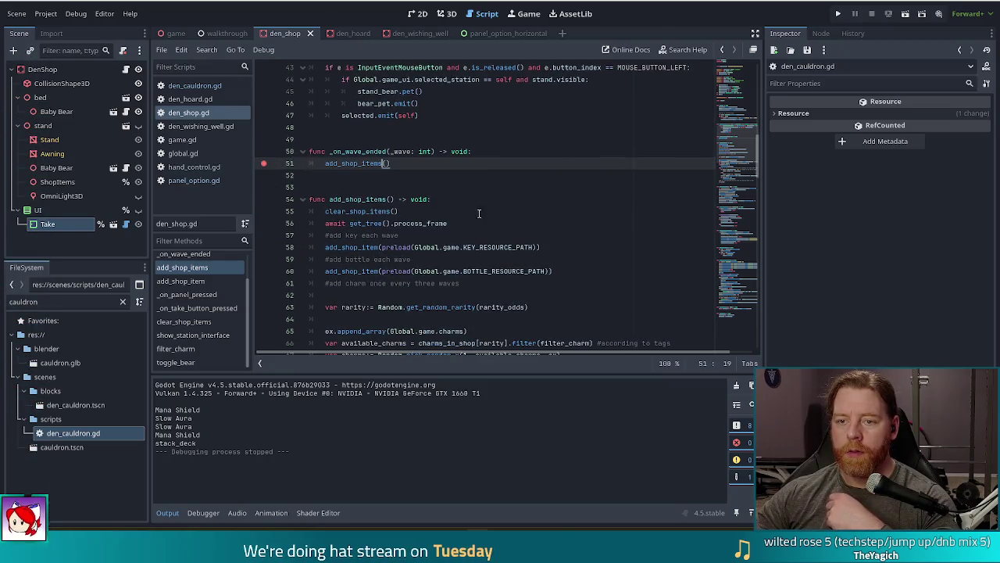
{"action": "key", "text": "F5"}
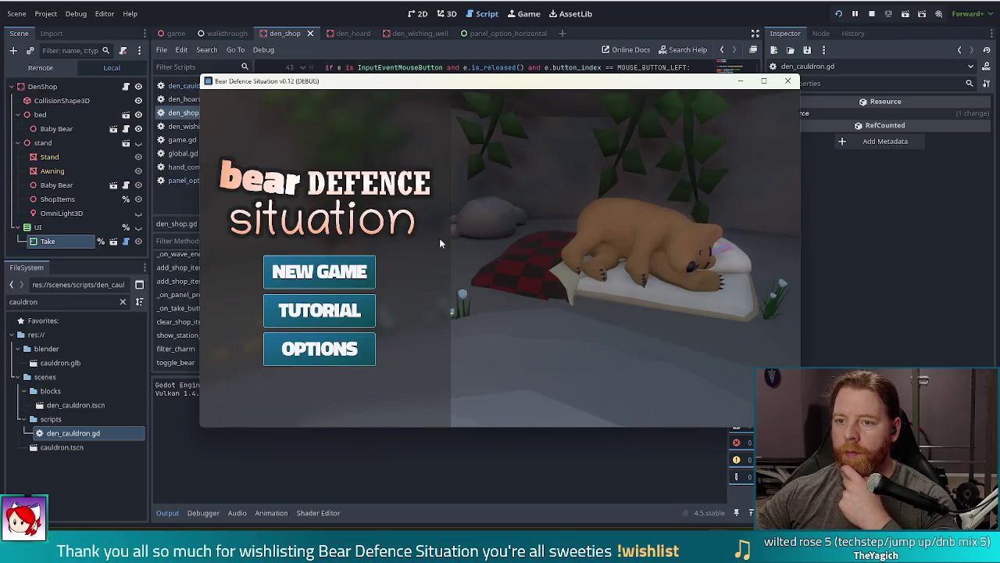
- Start a New Game so the line-51 breakpoint in _on_wave_ended is hit
{"action": "key", "text": "alt+Tab"}
{"action": "left_click", "coordinate": [494, 259]}
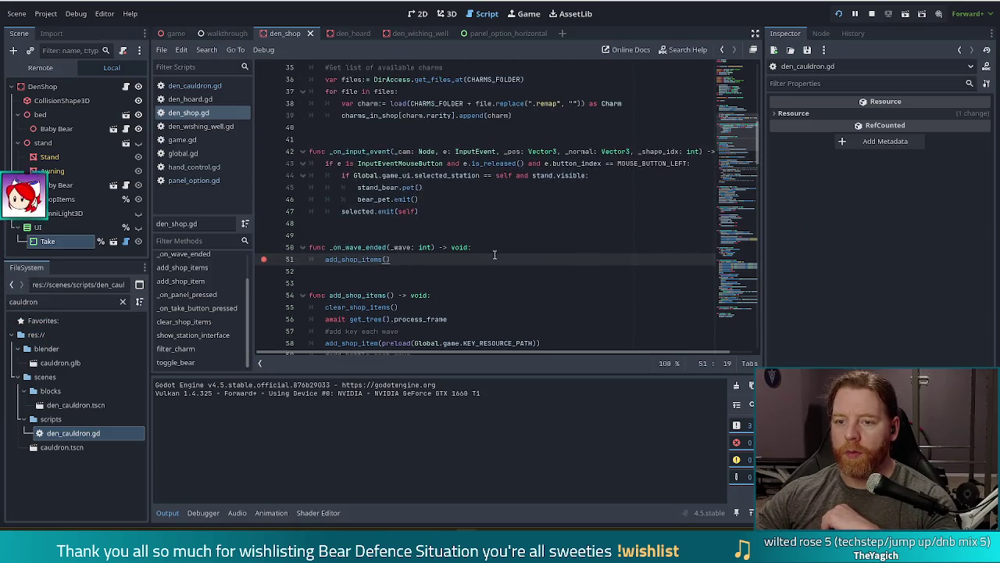
{"action": "scroll", "coordinate": [495, 254], "scroll_direction": "up", "scroll_amount": 4}
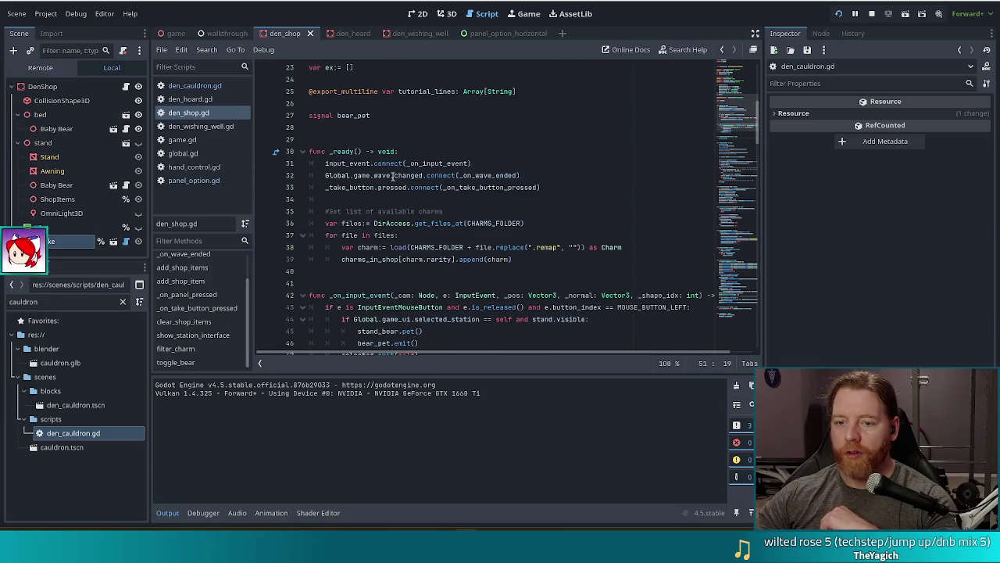
{"action": "mouse_move", "coordinate": [450, 177]}
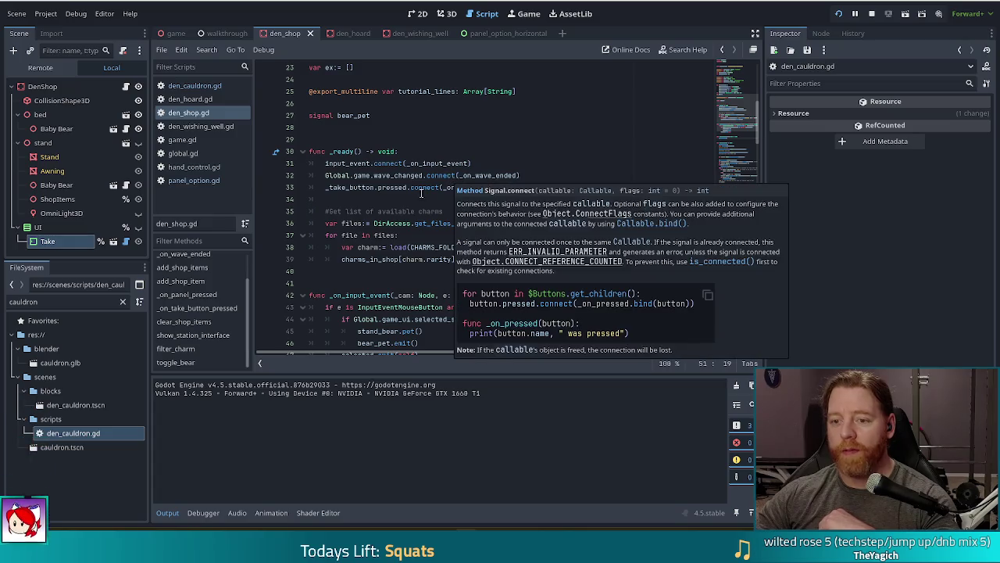
{"action": "scroll", "coordinate": [426, 192], "scroll_direction": "down", "scroll_amount": 6}
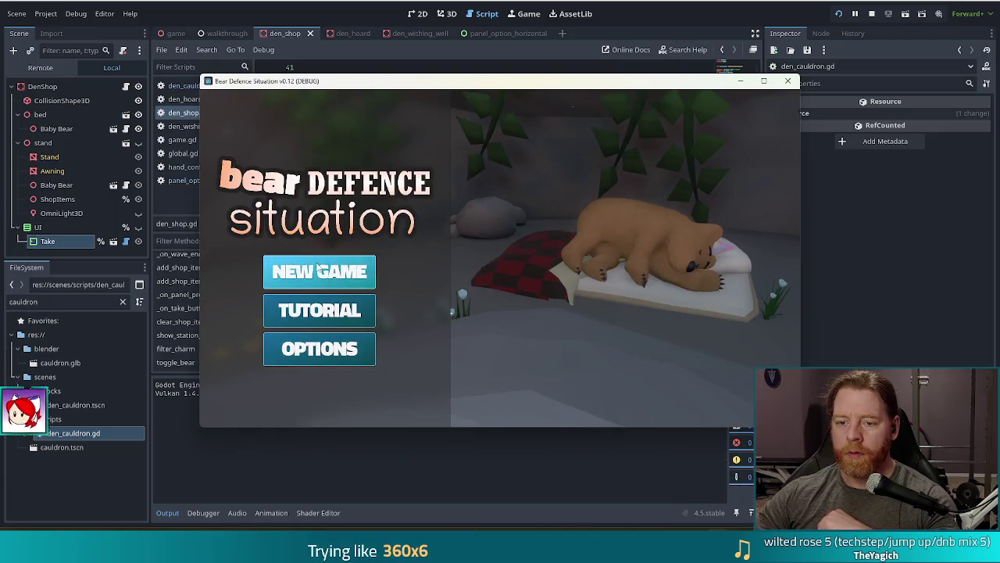
{"action": "left_click", "coordinate": [319, 269]}
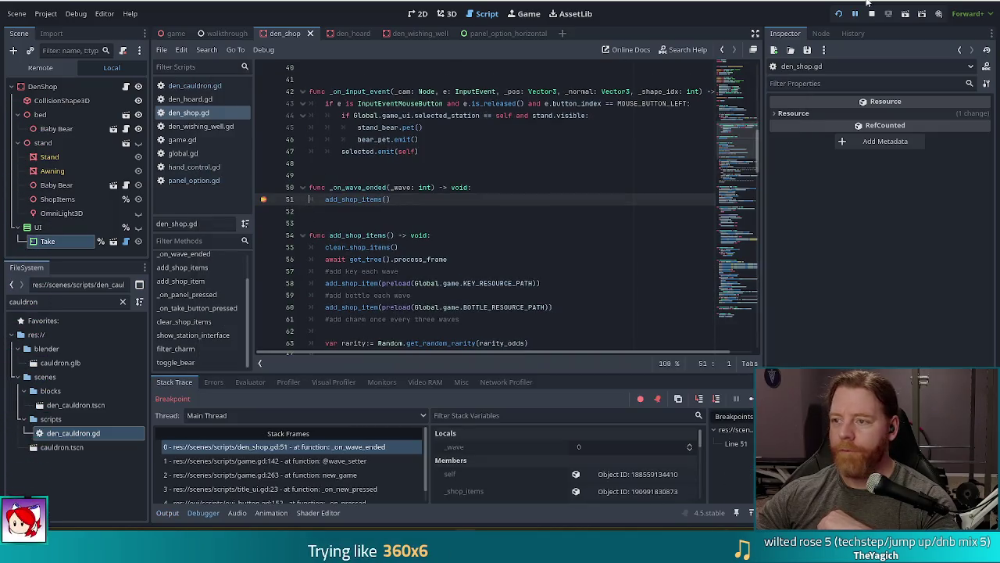
- Stop debugging, remove the line-51 breakpoint, and begin renaming _on_wave_ended
{"action": "left_click", "coordinate": [871, 13]}
{"action": "left_click", "coordinate": [264, 198]}
{"action": "left_click", "coordinate": [389, 187]}
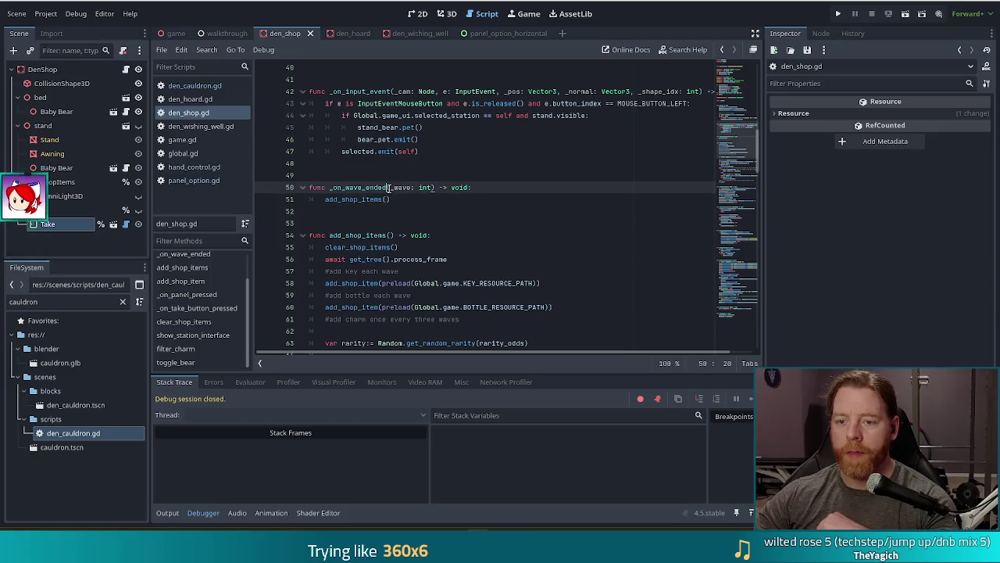
{"action": "key", "text": "BackSpace"}
{"action": "key", "text": "BackSpace"}
{"action": "key", "text": "BackSpace"}
- Rename the handler to _on_wave_changed, update the line 32 connect call, and save
{"action": "type", "text": "changed"}
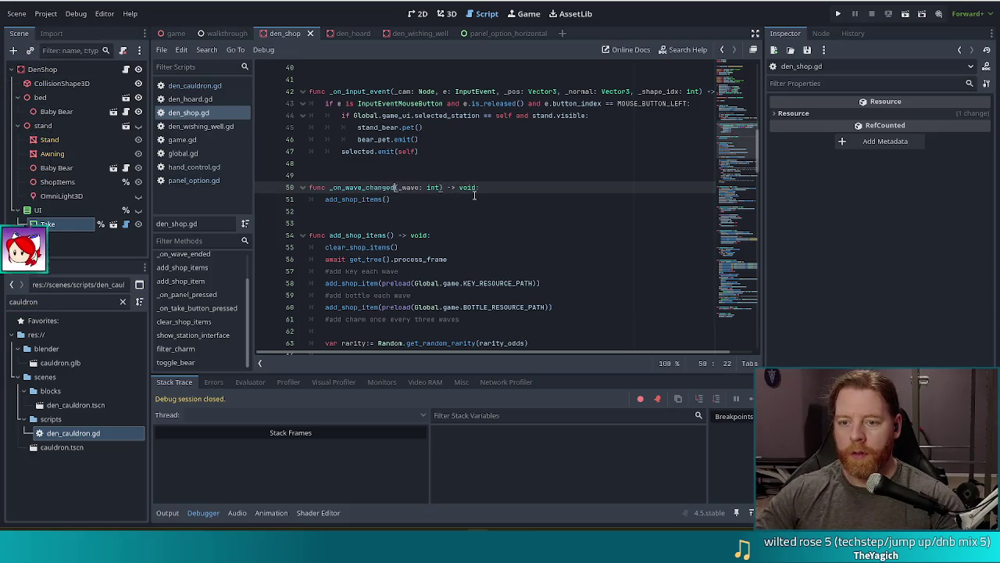
{"action": "scroll", "coordinate": [453, 167], "scroll_direction": "up", "scroll_amount": 5}
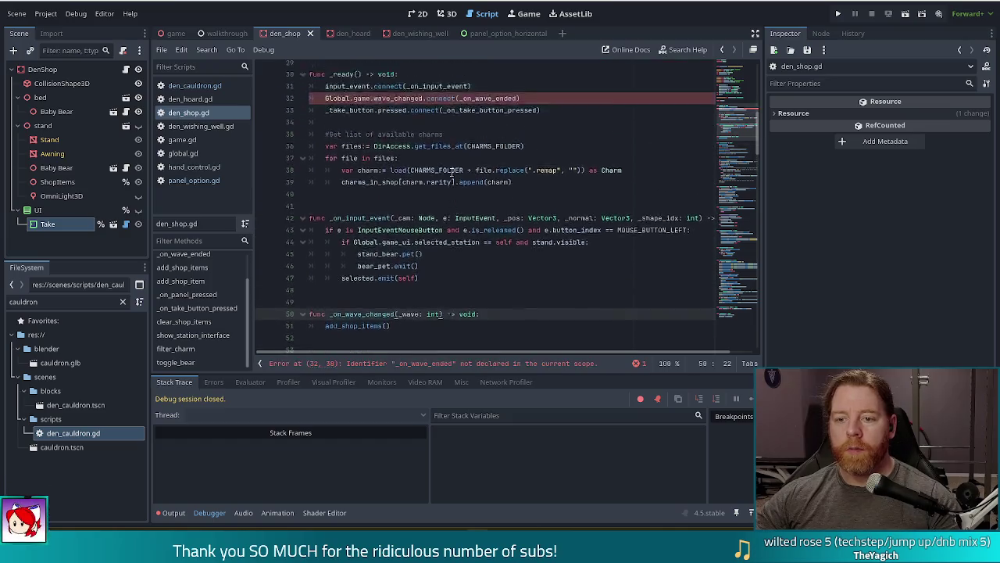
{"action": "left_click", "coordinate": [422, 170]}
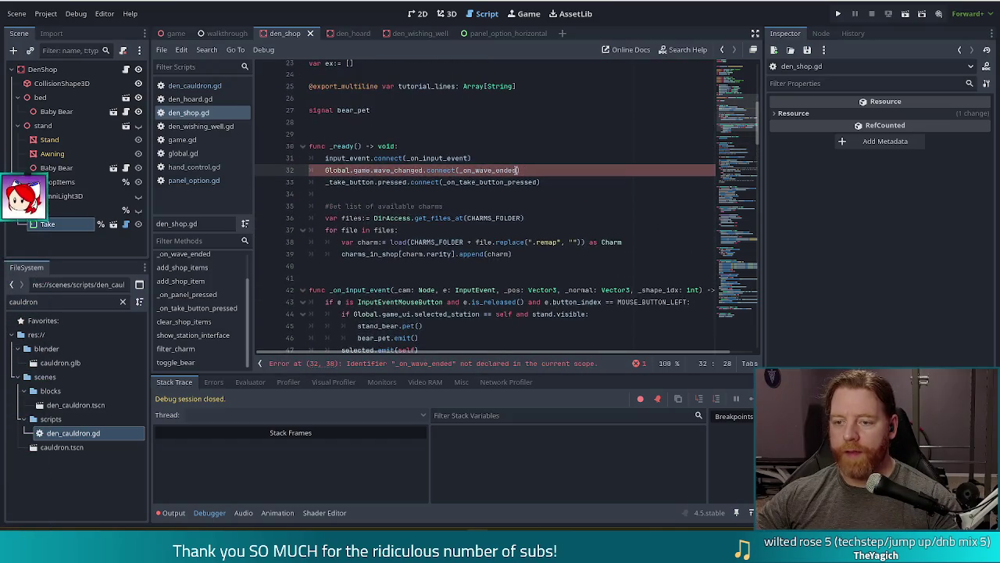
{"action": "key", "text": "BackSpace"}
{"action": "key", "text": "BackSpace"}
{"action": "key", "text": "BackSpace"}
{"action": "type", "text": "chang"}
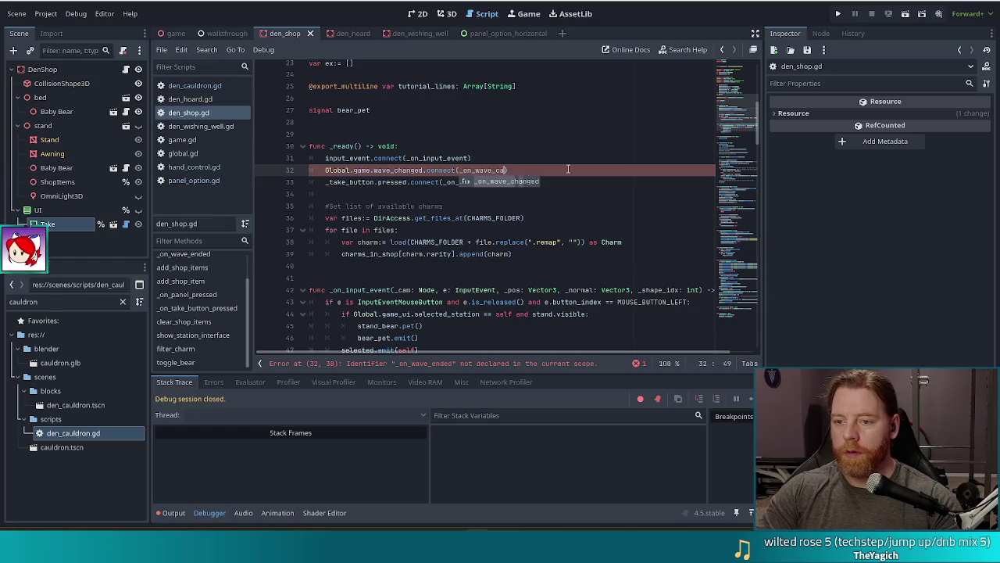
{"action": "key", "text": "Return"}
{"action": "key", "text": "ctrl+s"}
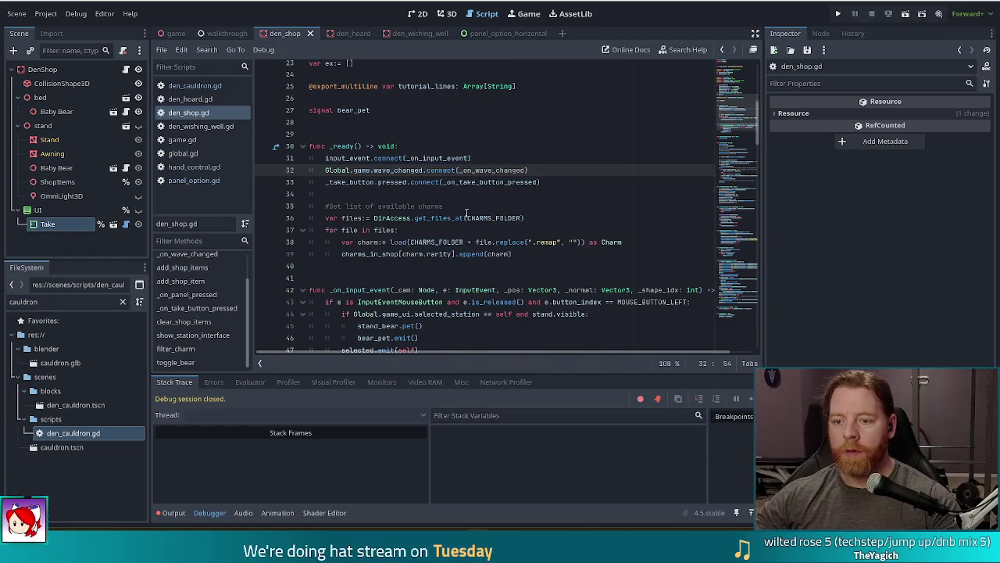
- Nest add_shop_items() under 'if _wave % 3 == 0:' and save the script
{"action": "scroll", "coordinate": [375, 218], "scroll_direction": "down", "scroll_amount": 5}
{"action": "left_click", "coordinate": [495, 206]}
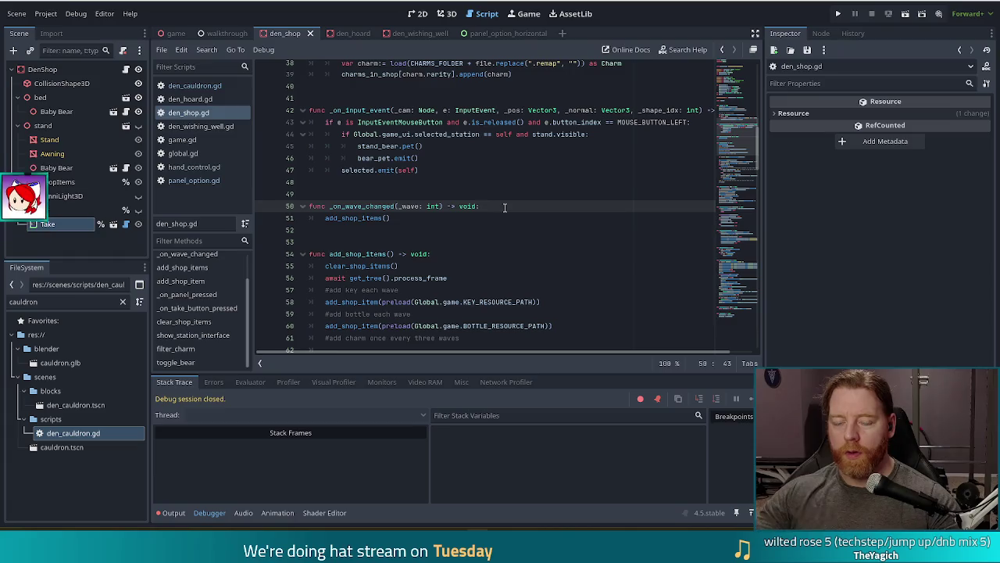
{"action": "key", "text": "Return"}
{"action": "type", "text": "if "}
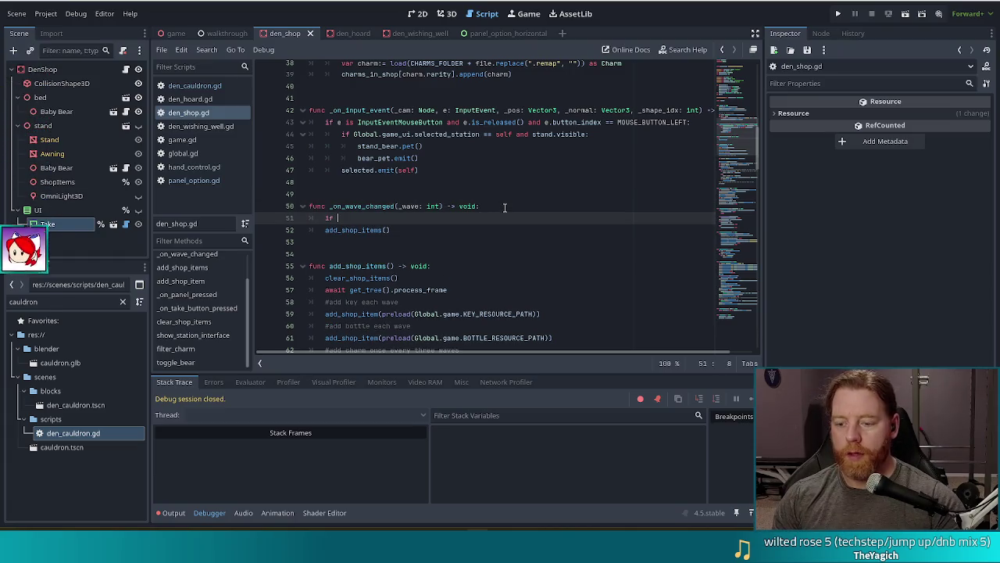
{"action": "type", "text": "_wave "}
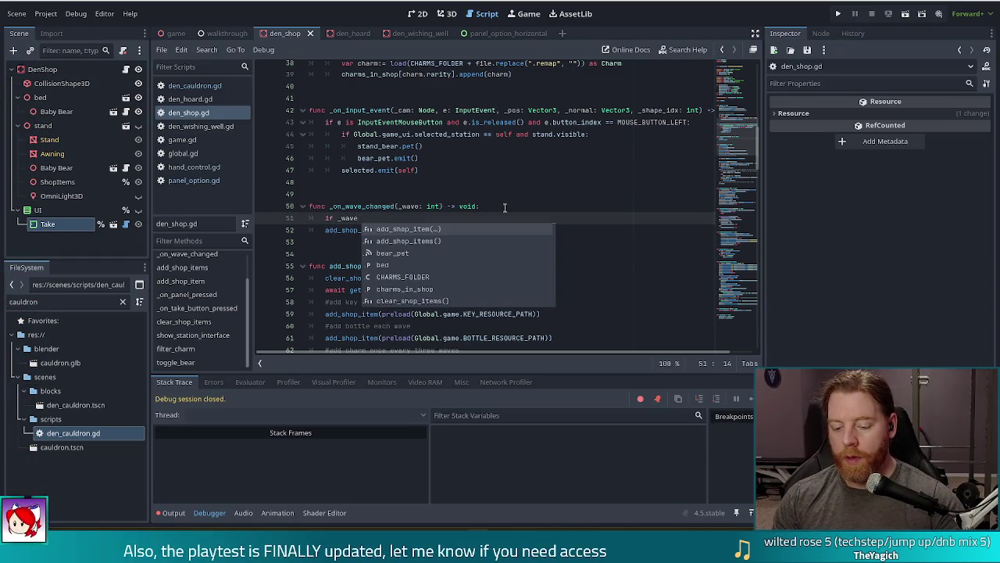
{"action": "type", "text": "% 3 ="}
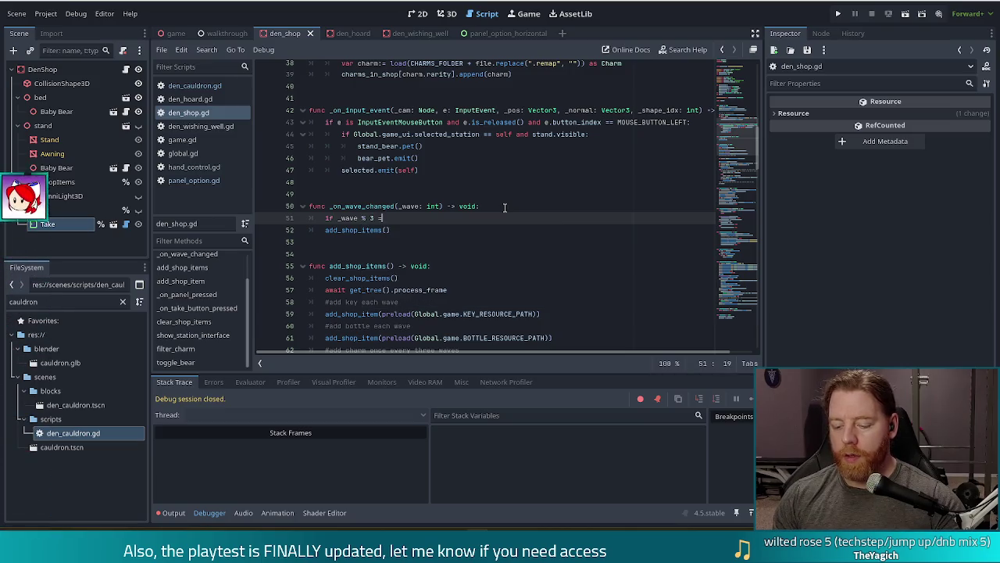
{"action": "type", "text": "= 0:"}
{"action": "key", "text": "Down"}
{"action": "key", "text": "Home"}
{"action": "key", "text": "Tab"}
{"action": "key", "text": "ctrl+s"}
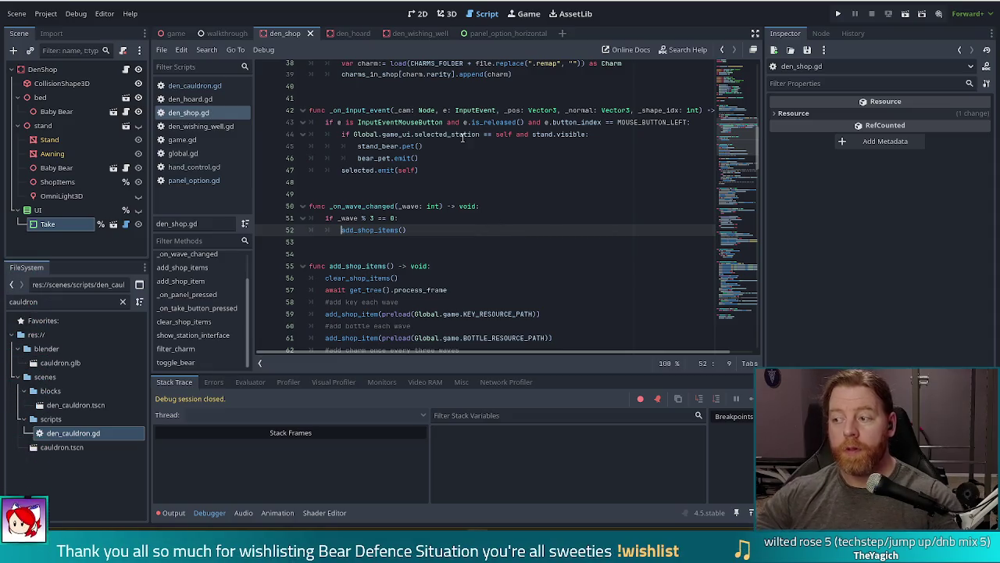
{"action": "left_click", "coordinate": [412, 230]}
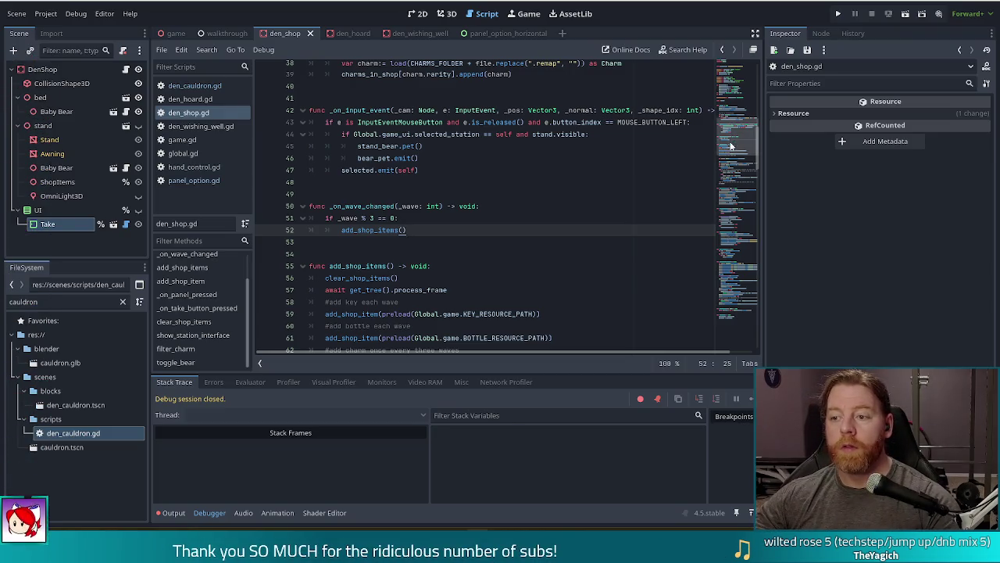
{"action": "left_click_drag", "start_coordinate": [730, 145], "coordinate": [740, 88]}
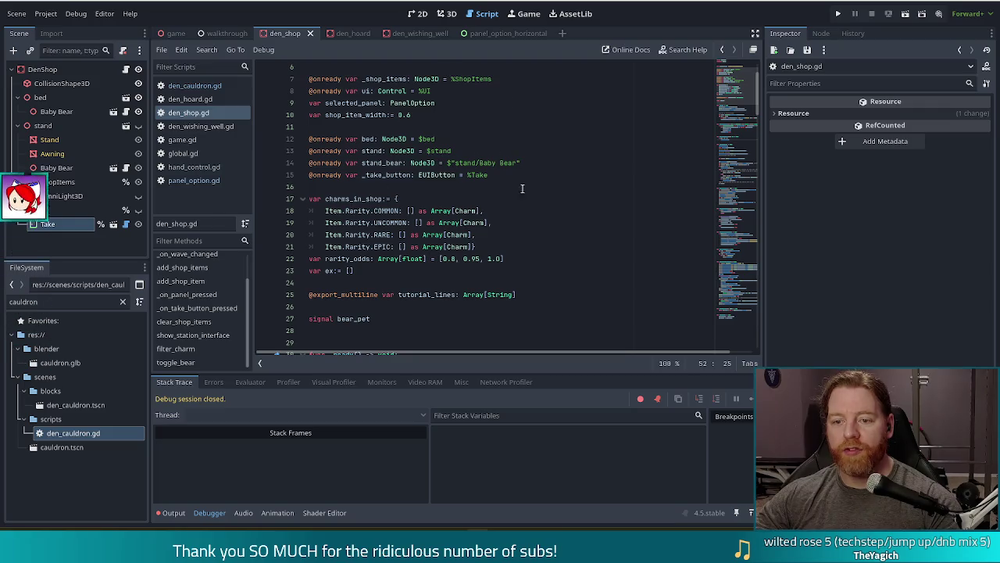
- Check the ex array on line 23, then jump to add_shop_item via the method list
{"action": "left_click", "coordinate": [372, 272]}
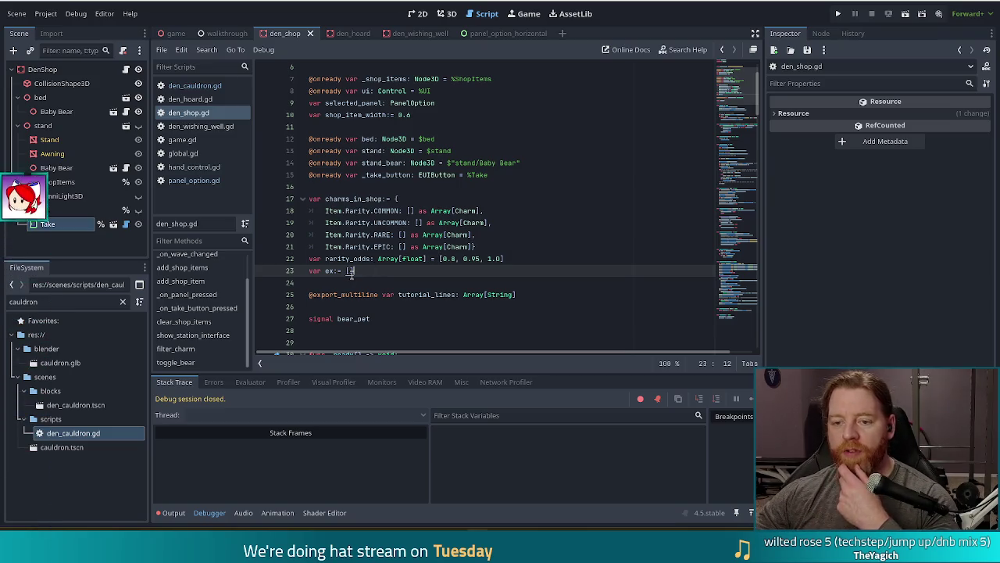
{"action": "scroll", "coordinate": [383, 297], "scroll_direction": "down", "scroll_amount": 10}
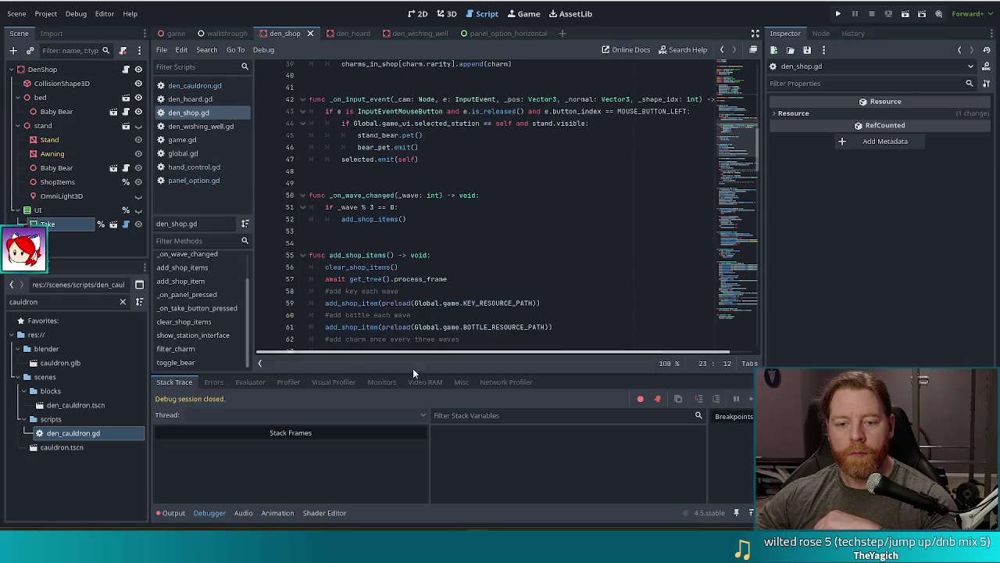
{"action": "left_click", "coordinate": [180, 280]}
{"action": "left_click", "coordinate": [412, 271]}
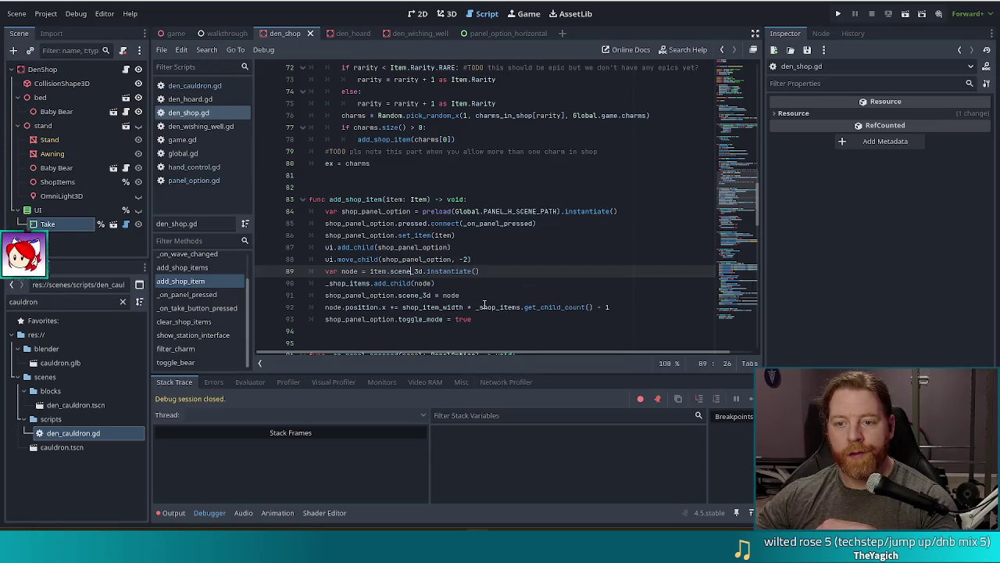
{"action": "scroll", "coordinate": [480, 305], "scroll_direction": "up", "scroll_amount": 5}
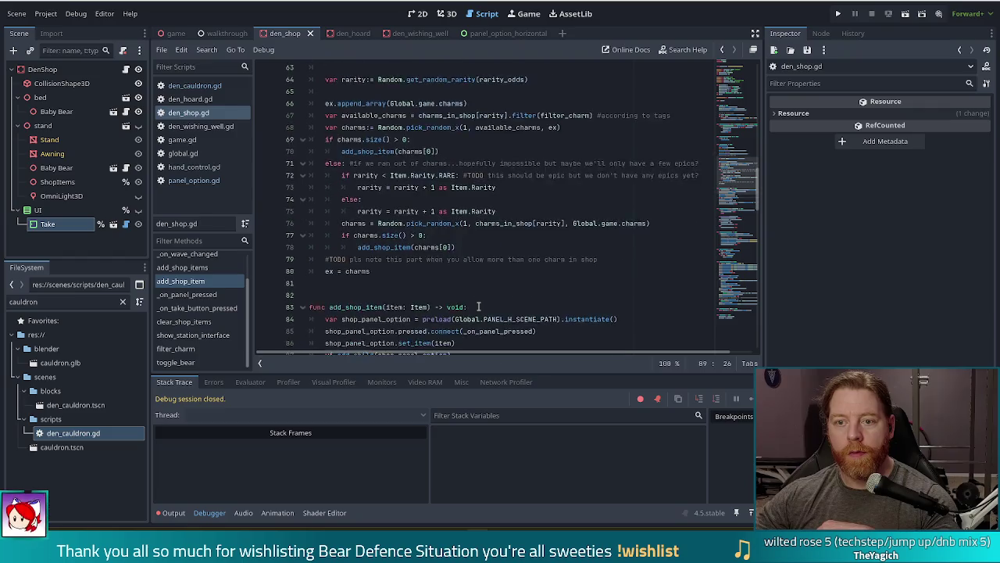
{"action": "scroll", "coordinate": [478, 306], "scroll_direction": "up", "scroll_amount": 6}
{"action": "scroll", "coordinate": [480, 307], "scroll_direction": "down", "scroll_amount": 6}
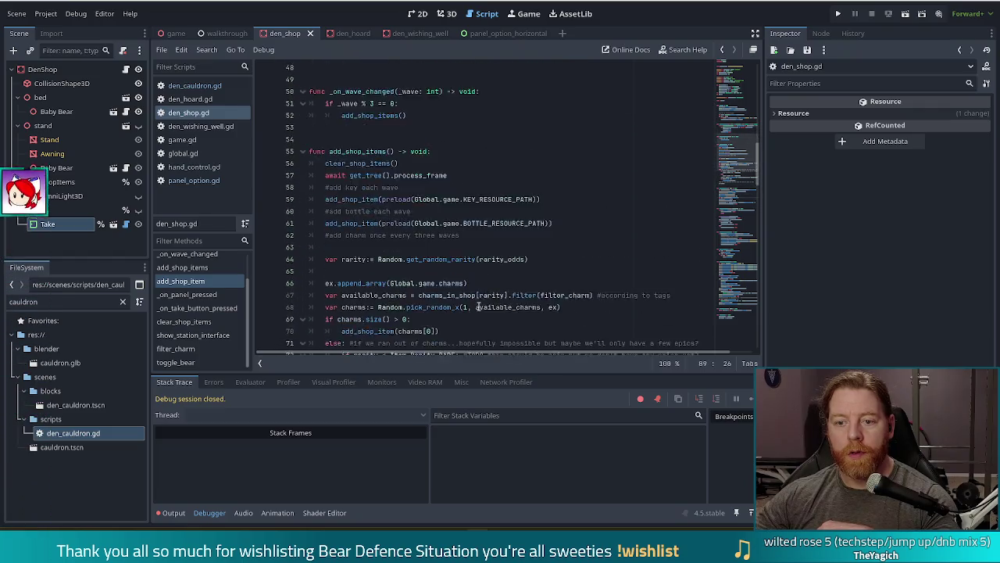
{"action": "left_click", "coordinate": [400, 200]}
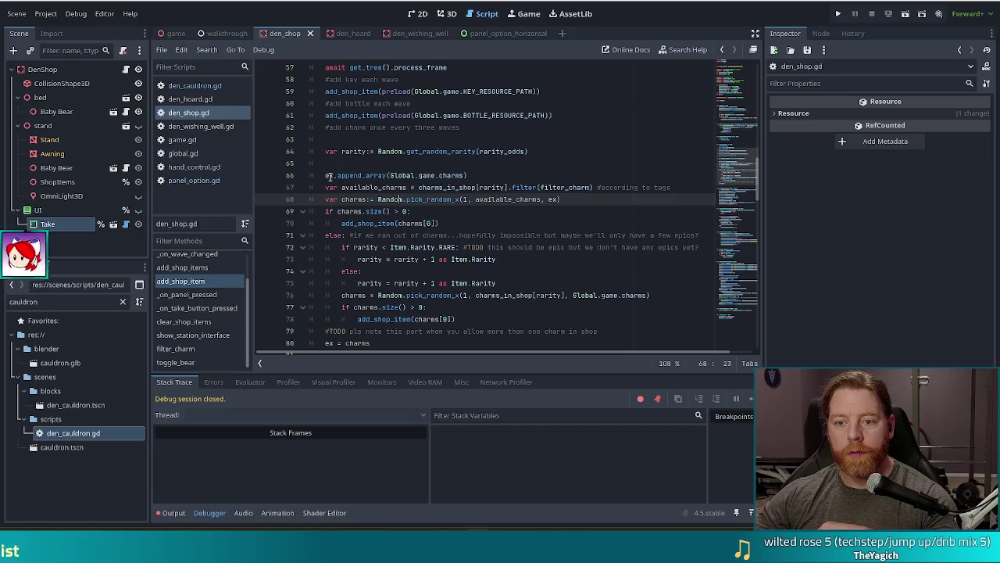
{"action": "left_click", "coordinate": [493, 176]}
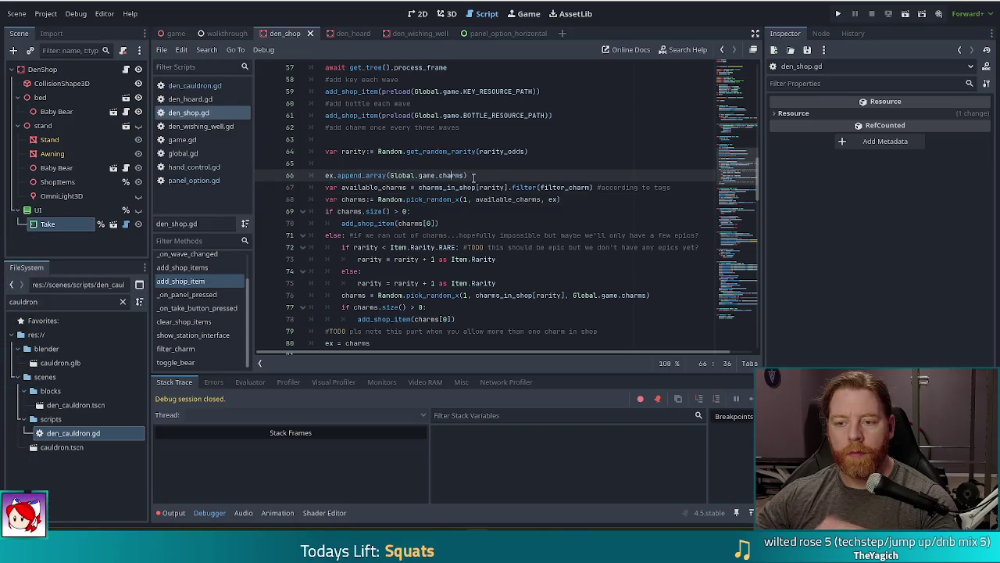
{"action": "left_click", "coordinate": [474, 177]}
{"action": "left_click_drag", "start_coordinate": [471, 175], "coordinate": [326, 175]}
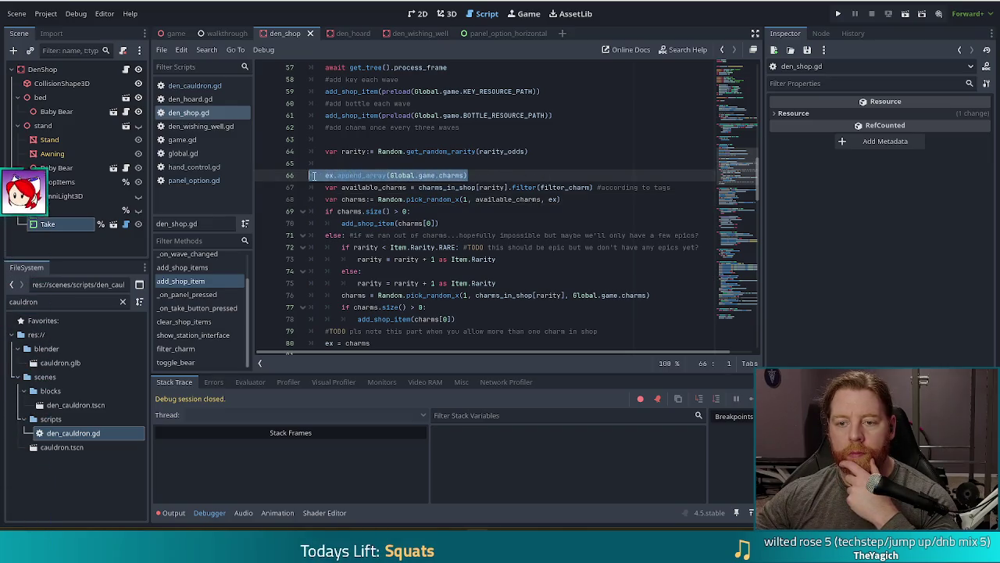
{"action": "scroll", "coordinate": [473, 197], "scroll_direction": "up", "scroll_amount": 2}
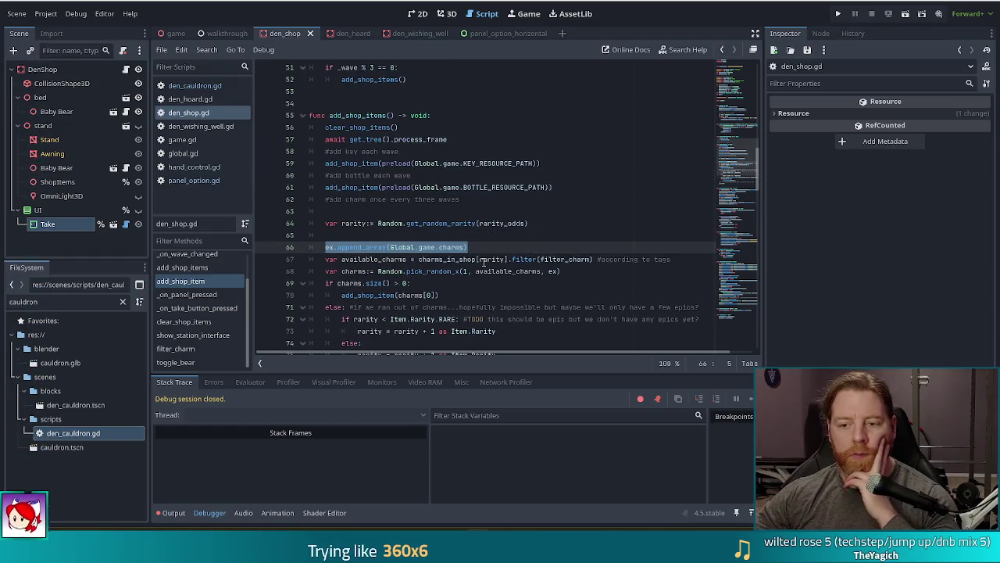
{"action": "scroll", "coordinate": [484, 261], "scroll_direction": "down", "scroll_amount": 3}
{"action": "scroll", "coordinate": [484, 261], "scroll_direction": "down", "scroll_amount": 1}
{"action": "left_click", "coordinate": [384, 271]}
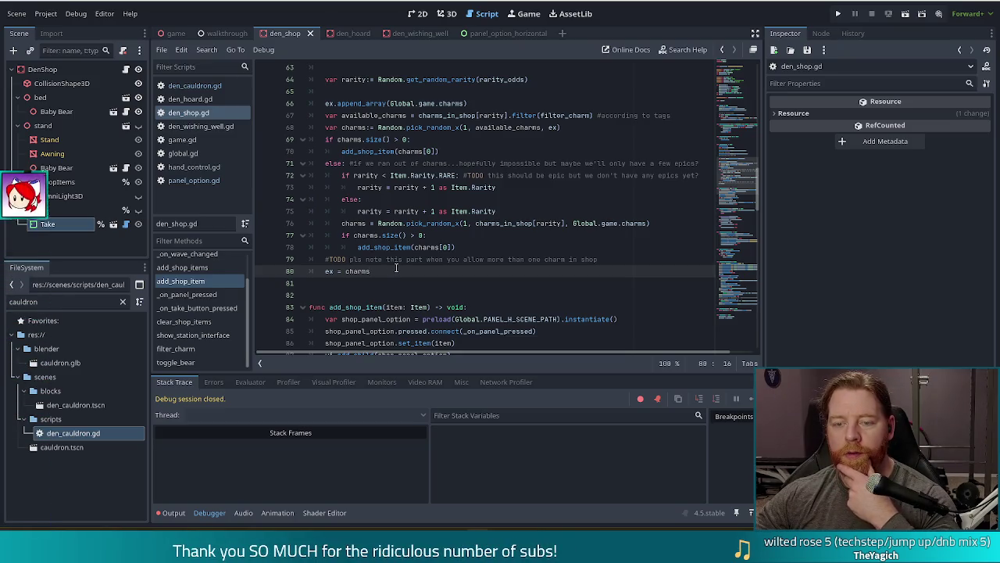
{"action": "left_click", "coordinate": [339, 103]}
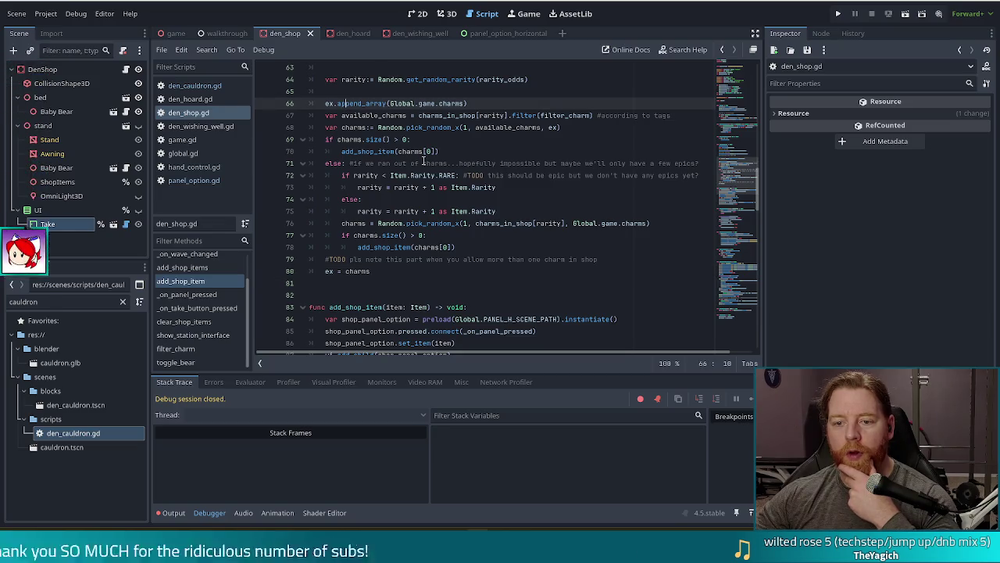
{"action": "left_click", "coordinate": [382, 151]}
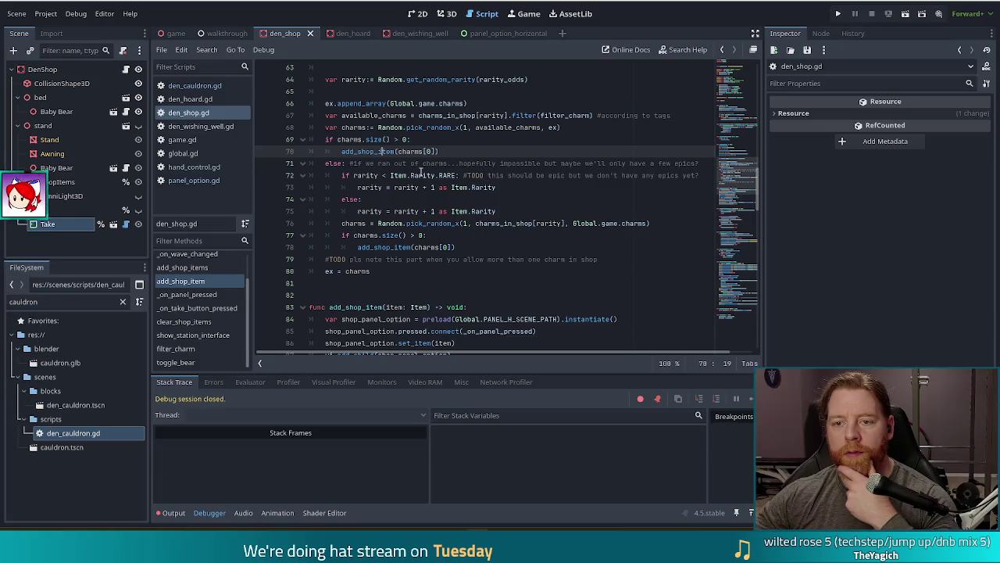
{"action": "left_click", "coordinate": [451, 128]}
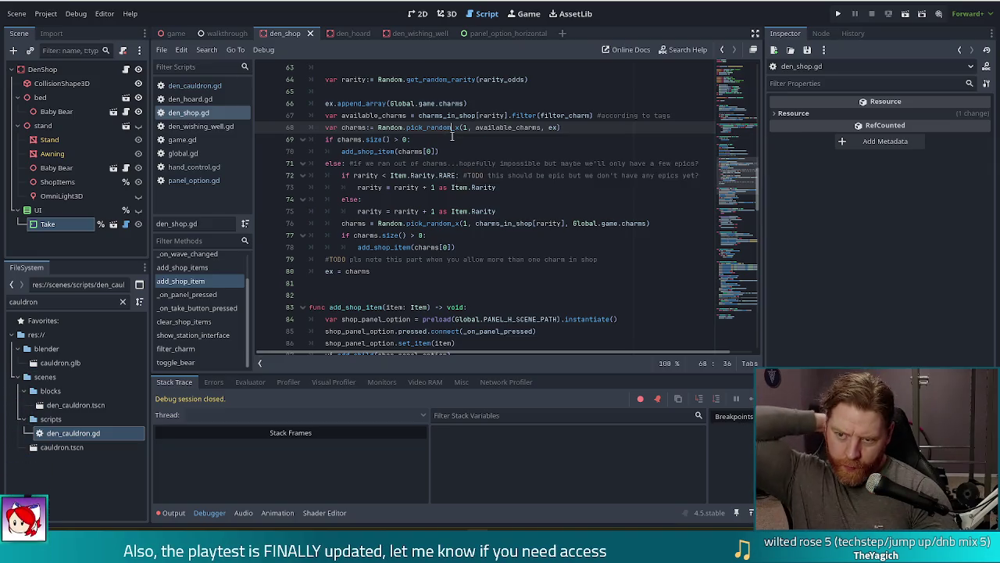
{"action": "left_click_drag", "start_coordinate": [383, 267], "coordinate": [325, 271]}
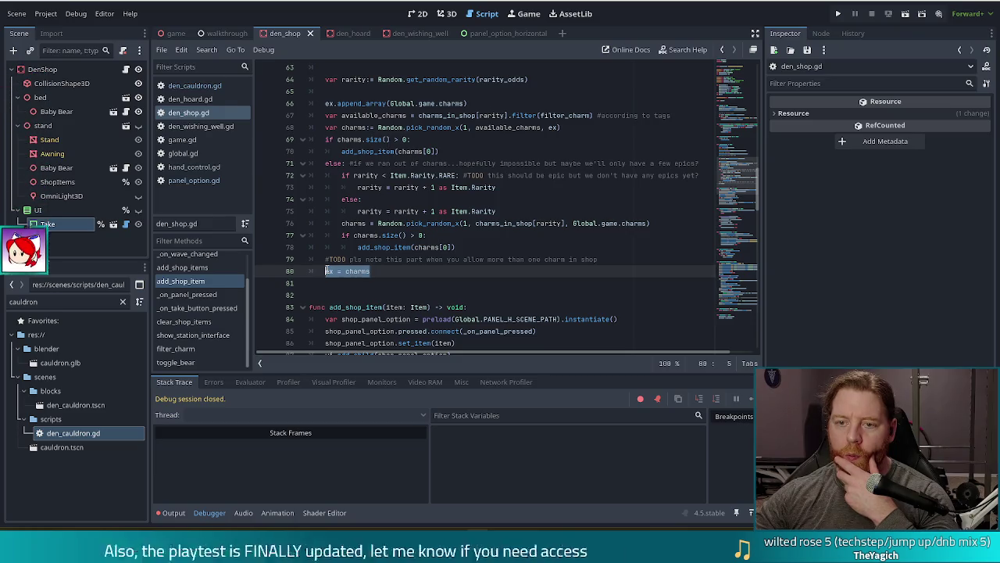
{"action": "left_click", "coordinate": [386, 273]}
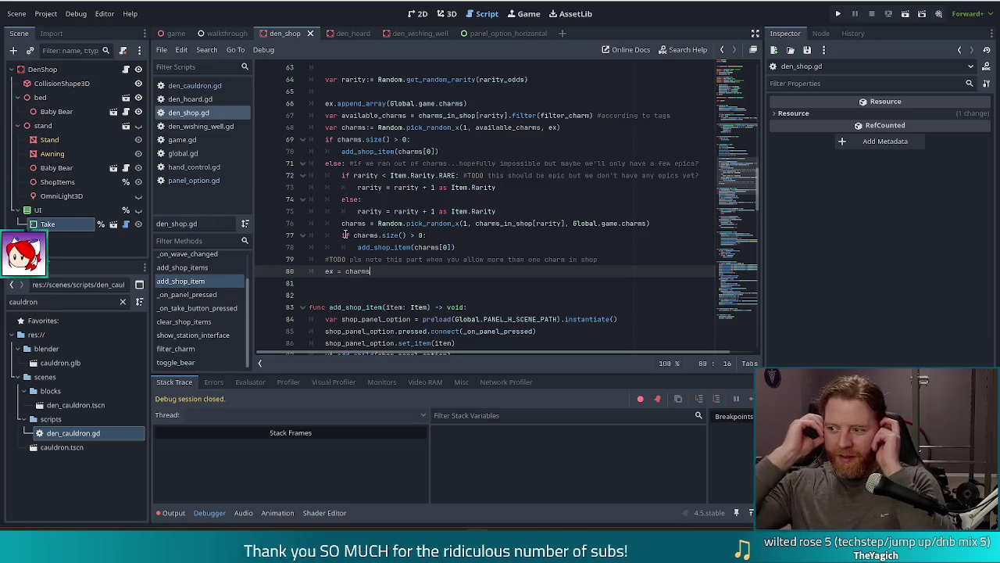
{"action": "double_click", "coordinate": [421, 235]}
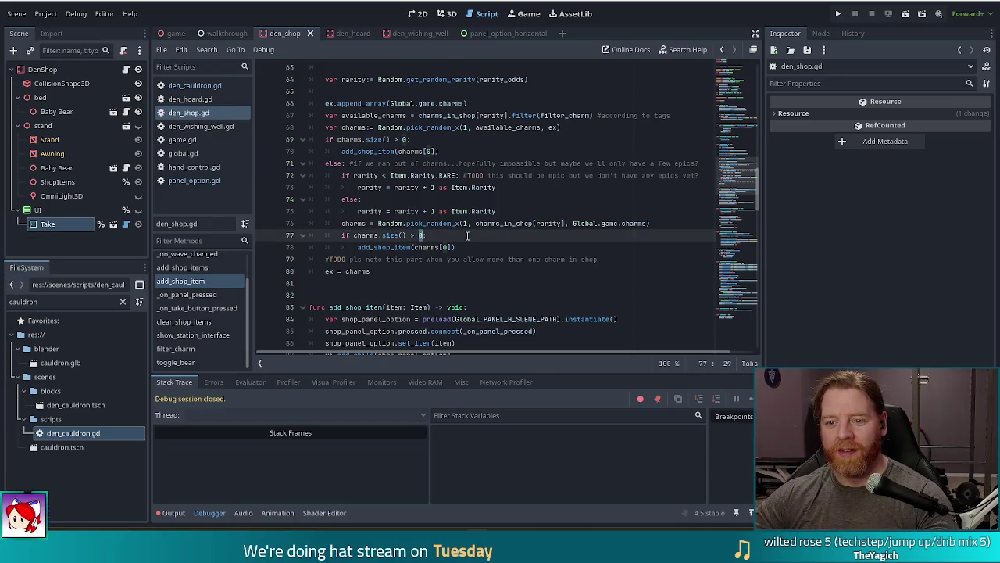
{"action": "left_click", "coordinate": [461, 224]}
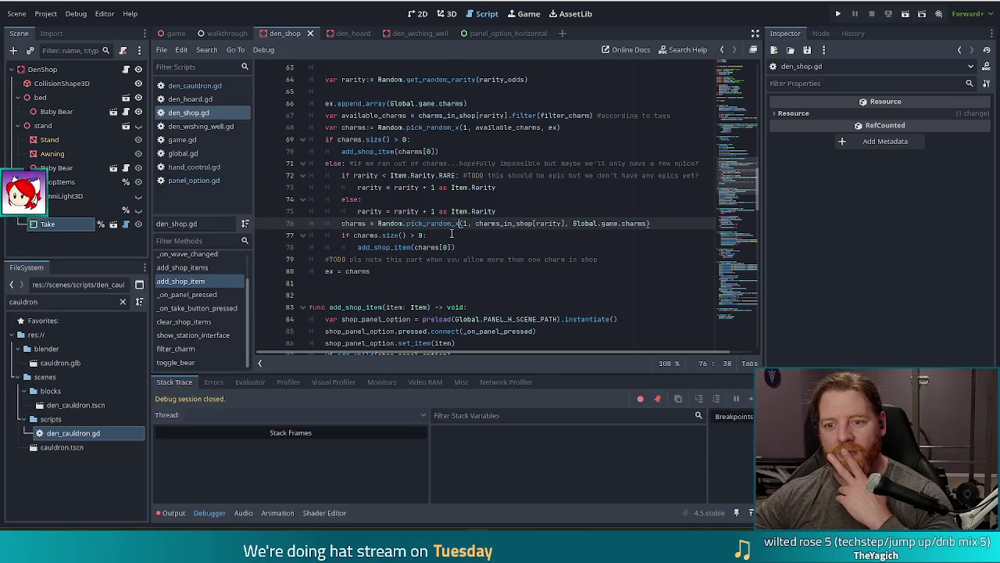
{"action": "scroll", "coordinate": [383, 116], "scroll_direction": "down", "scroll_amount": 2}
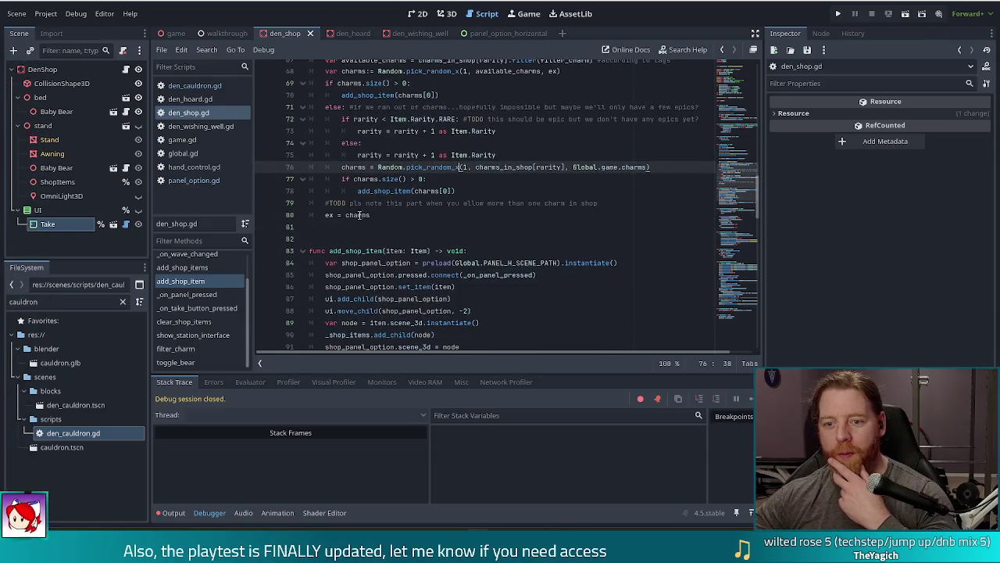
{"action": "left_click", "coordinate": [356, 214]}
{"action": "scroll", "coordinate": [404, 180], "scroll_direction": "up", "scroll_amount": 4}
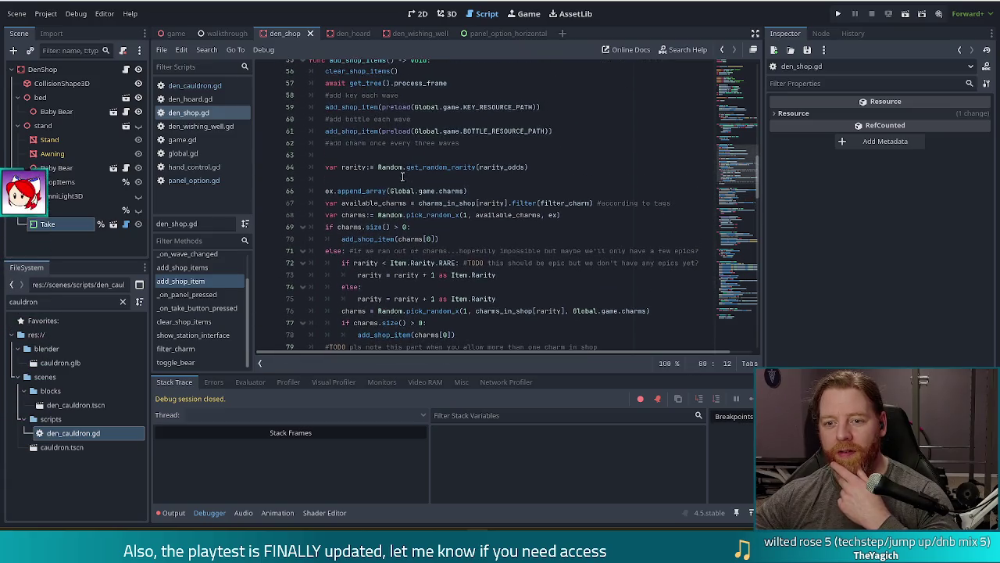
{"action": "left_click", "coordinate": [345, 191]}
{"action": "left_click", "coordinate": [414, 192]}
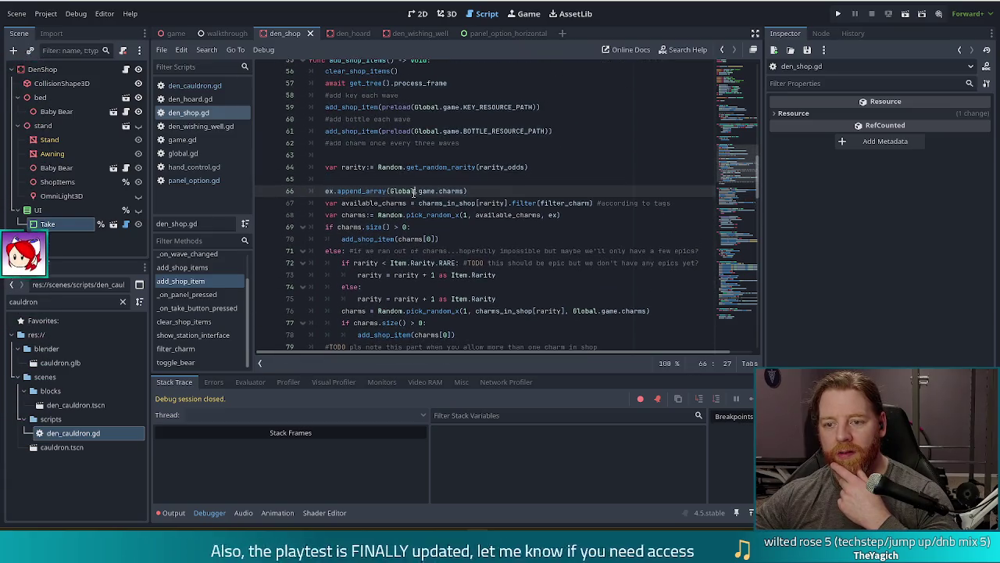
{"action": "left_click_drag", "start_coordinate": [391, 204], "coordinate": [415, 298]}
{"action": "scroll", "coordinate": [381, 289], "scroll_direction": "down", "scroll_amount": 2}
{"action": "left_click", "coordinate": [383, 286]}
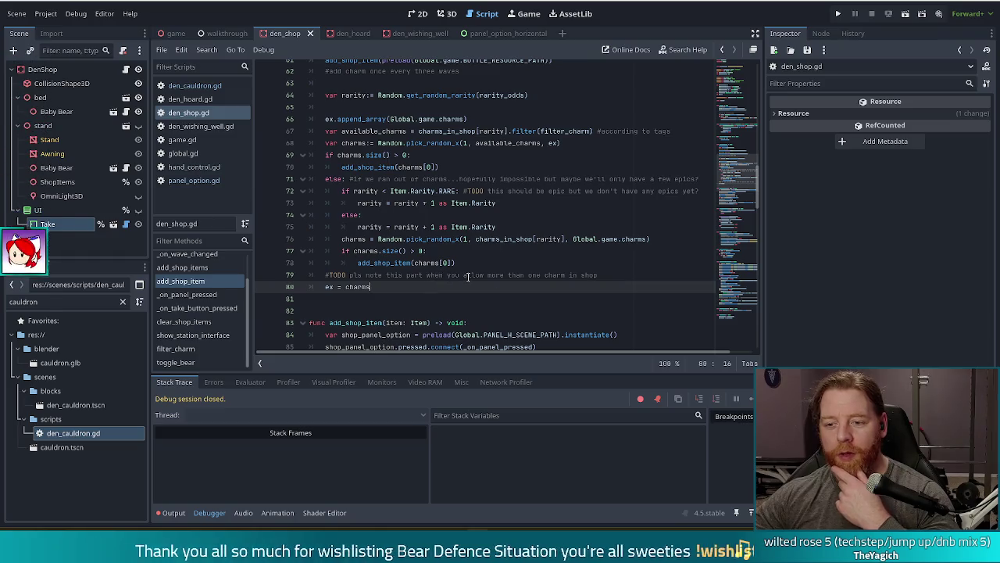
{"action": "left_click", "coordinate": [596, 274]}
{"action": "left_click_drag", "start_coordinate": [508, 277], "coordinate": [325, 275]}
{"action": "right_click", "coordinate": [325, 275]}
{"action": "key", "text": "Escape"}
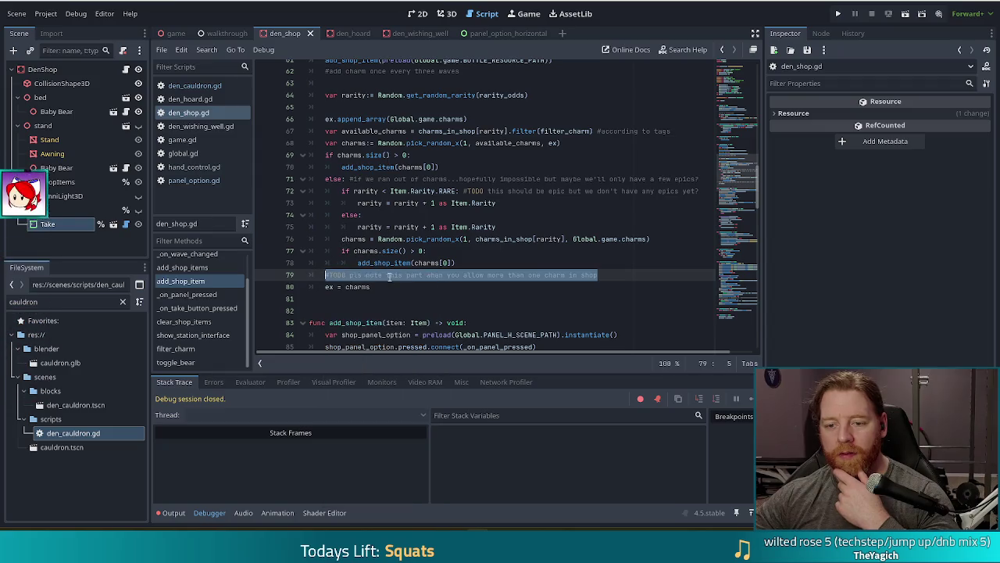
{"action": "key", "text": "End"}
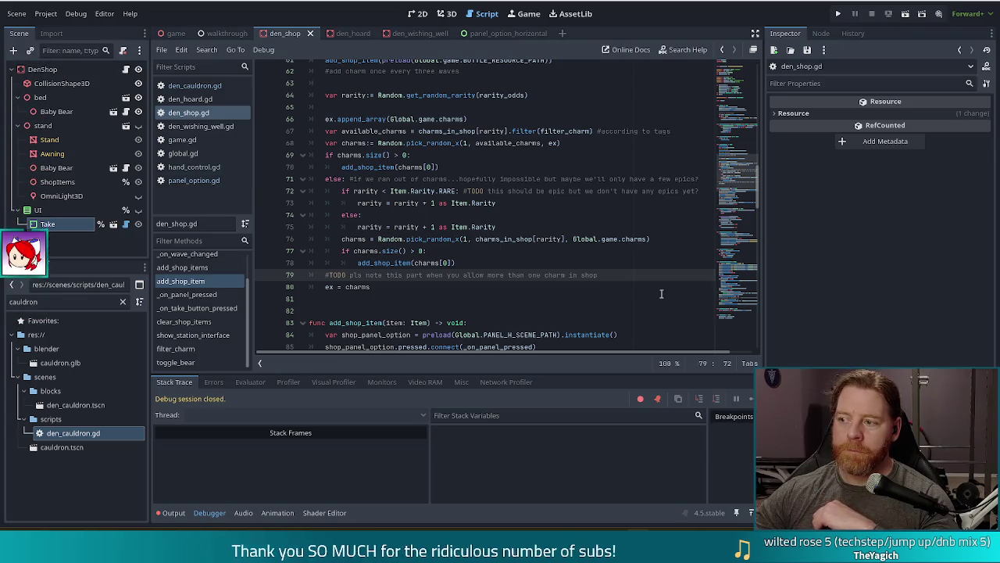
{"action": "left_click", "coordinate": [556, 238]}
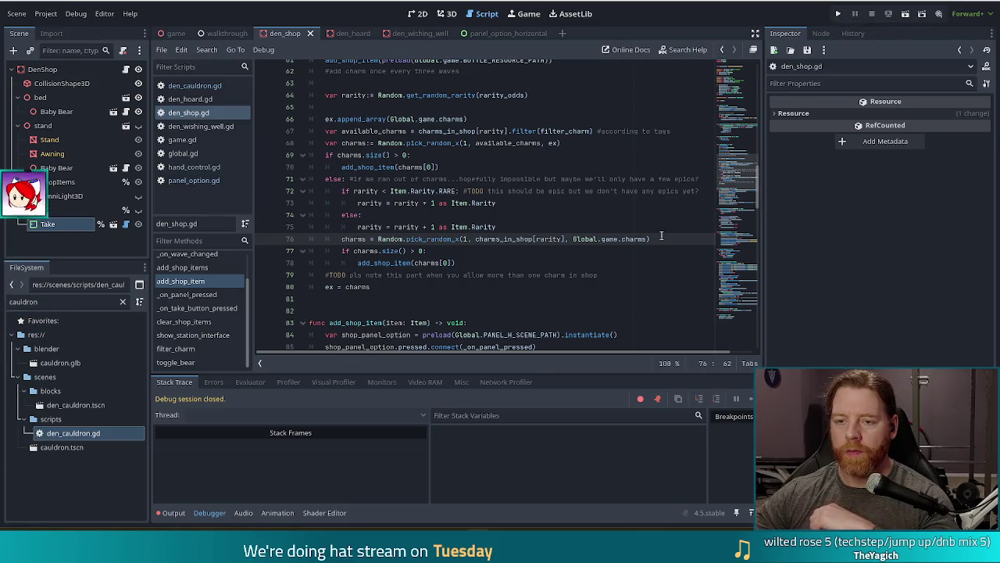
{"action": "scroll", "coordinate": [660, 236], "scroll_direction": "up", "scroll_amount": 4}
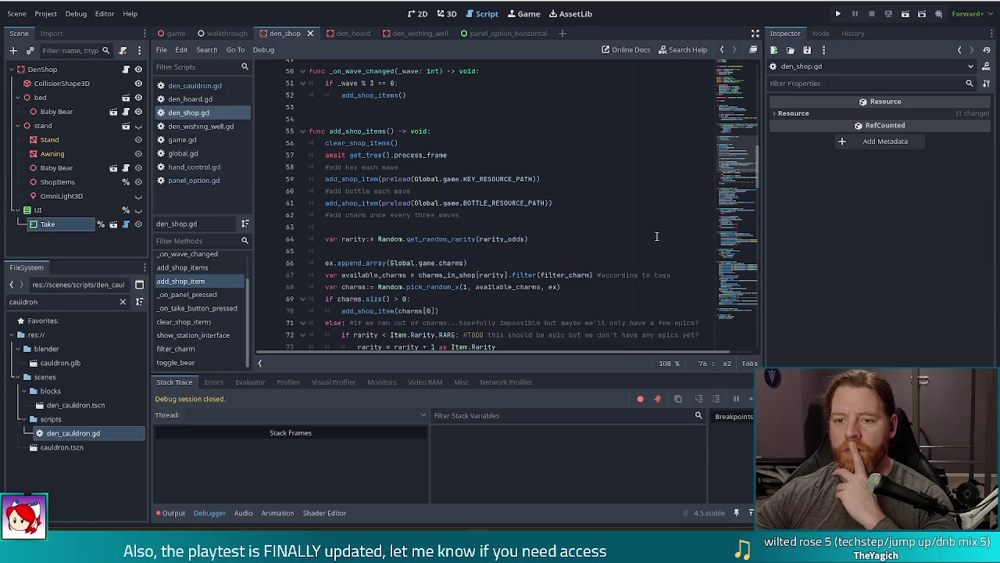
{"action": "left_click", "coordinate": [357, 131]}
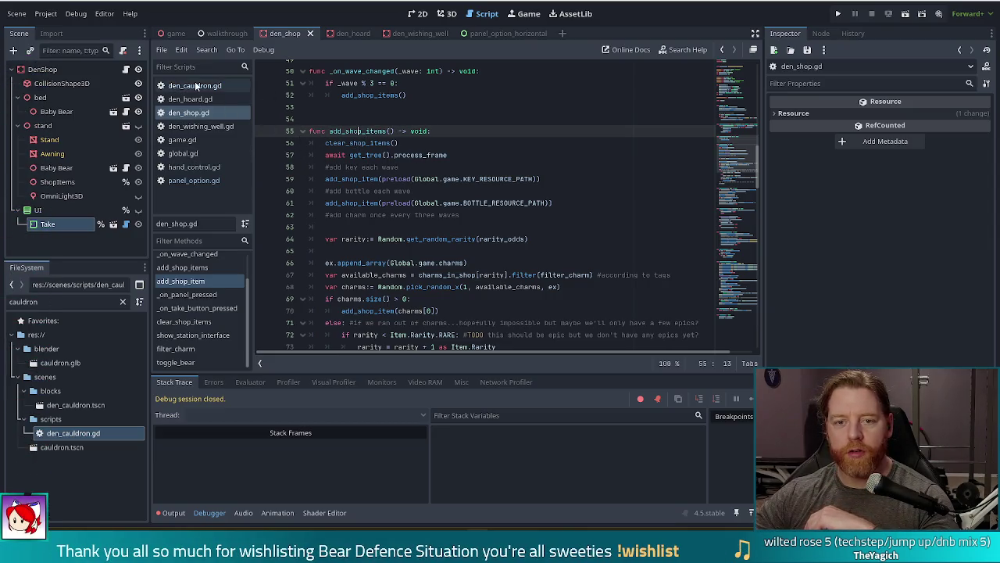
{"action": "left_click", "coordinate": [4, 300]}
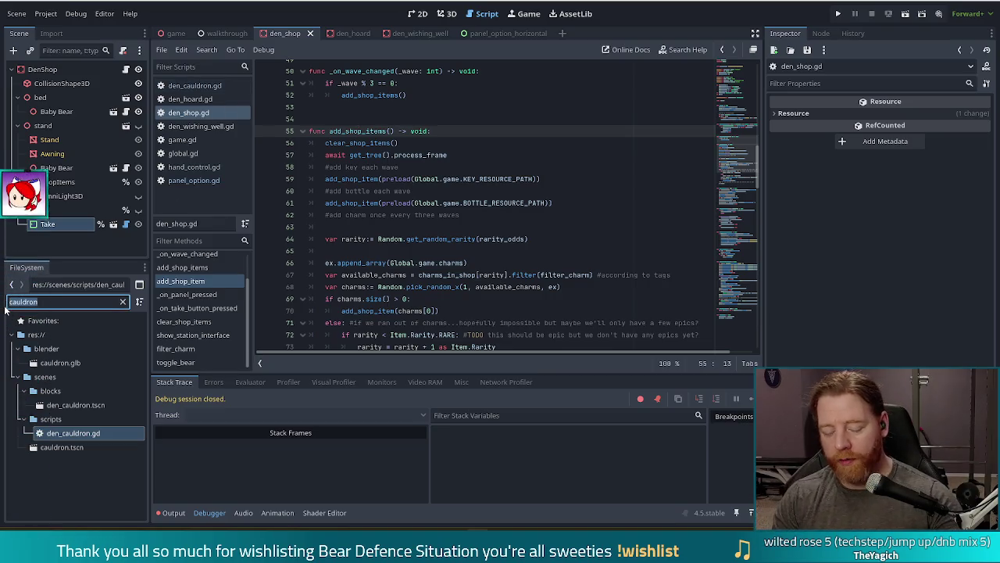
- Open console.gd by filtering FileSystem for 'consol' and browse its _commands entries
{"action": "type", "text": "consol"}
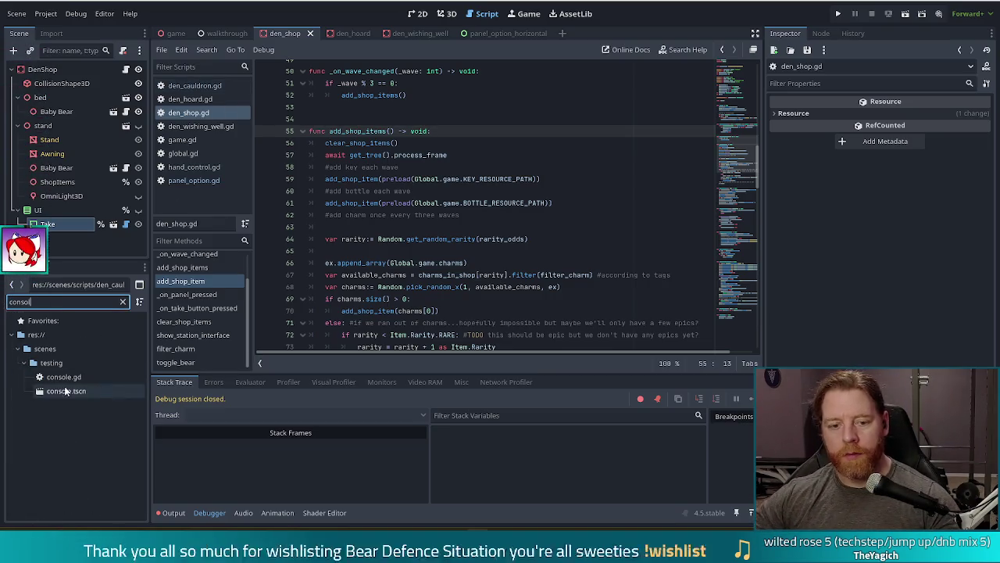
{"action": "double_click", "coordinate": [54, 378]}
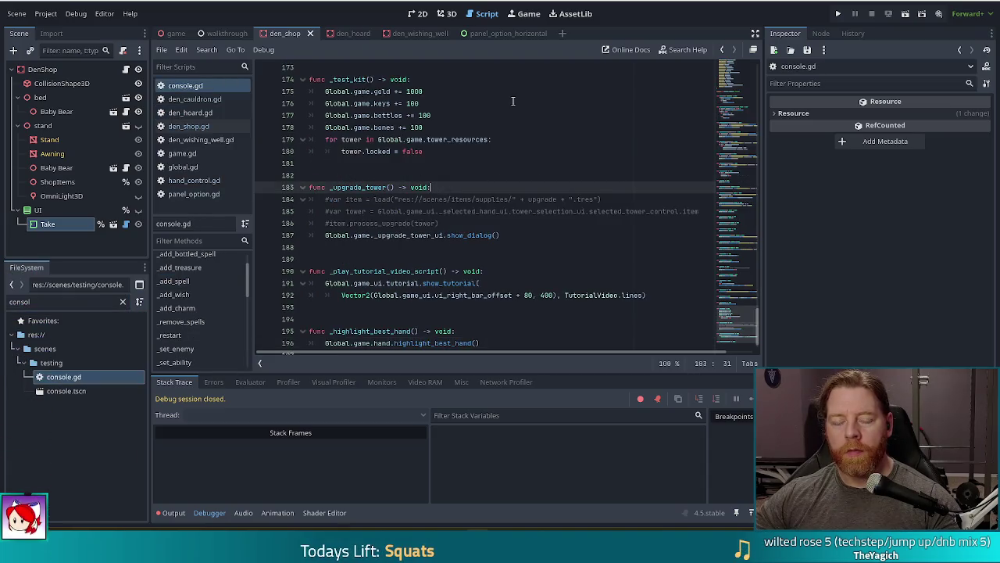
{"action": "scroll", "coordinate": [725, 179], "scroll_direction": "up", "scroll_amount": 10}
{"action": "scroll", "coordinate": [724, 179], "scroll_direction": "up", "scroll_amount": 20}
{"action": "left_click", "coordinate": [458, 152]}
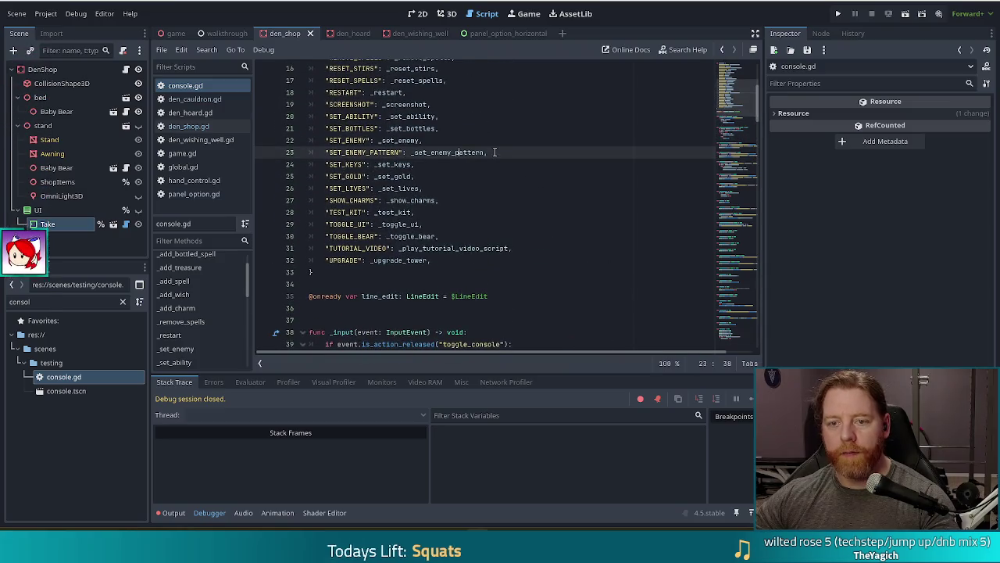
{"action": "scroll", "coordinate": [495, 152], "scroll_direction": "up", "scroll_amount": 3}
{"action": "left_click", "coordinate": [347, 176]}
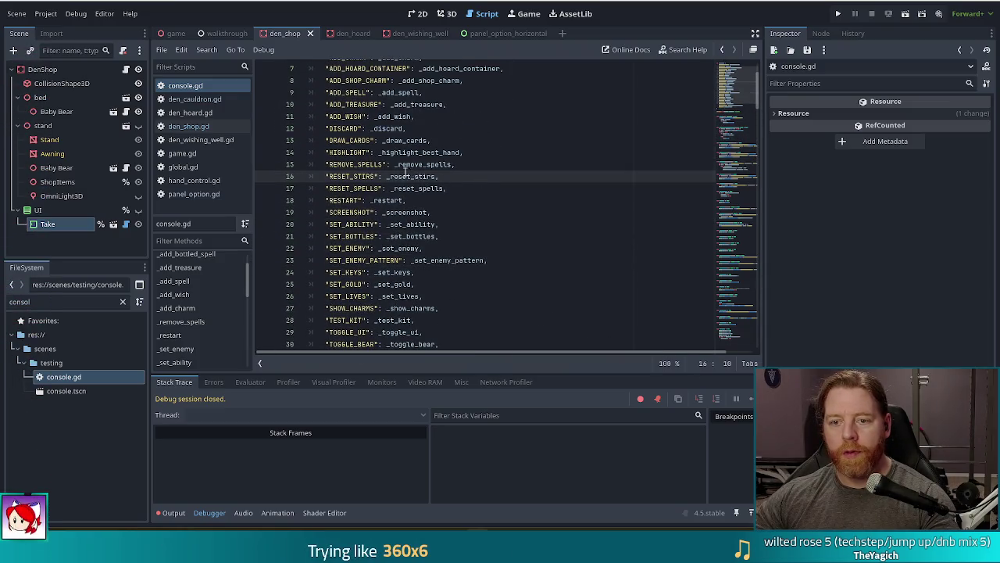
{"action": "left_click", "coordinate": [373, 188]}
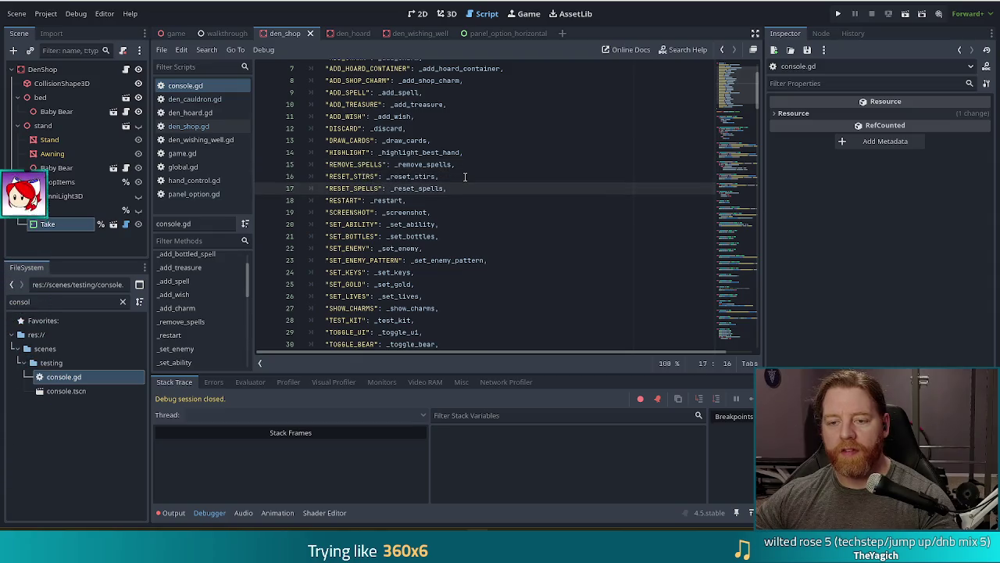
{"action": "scroll", "coordinate": [455, 178], "scroll_direction": "up", "scroll_amount": 2}
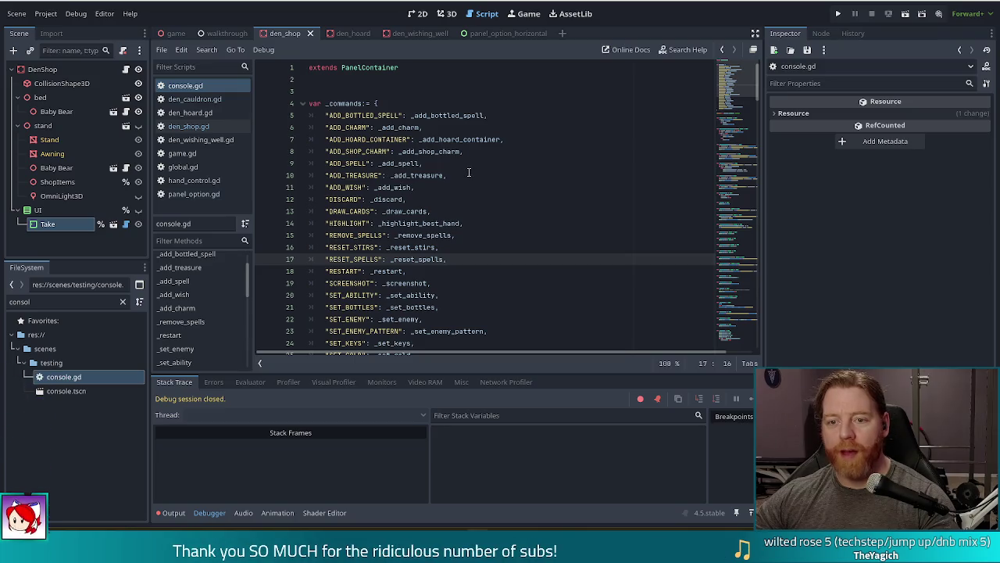
{"action": "left_click", "coordinate": [385, 151]}
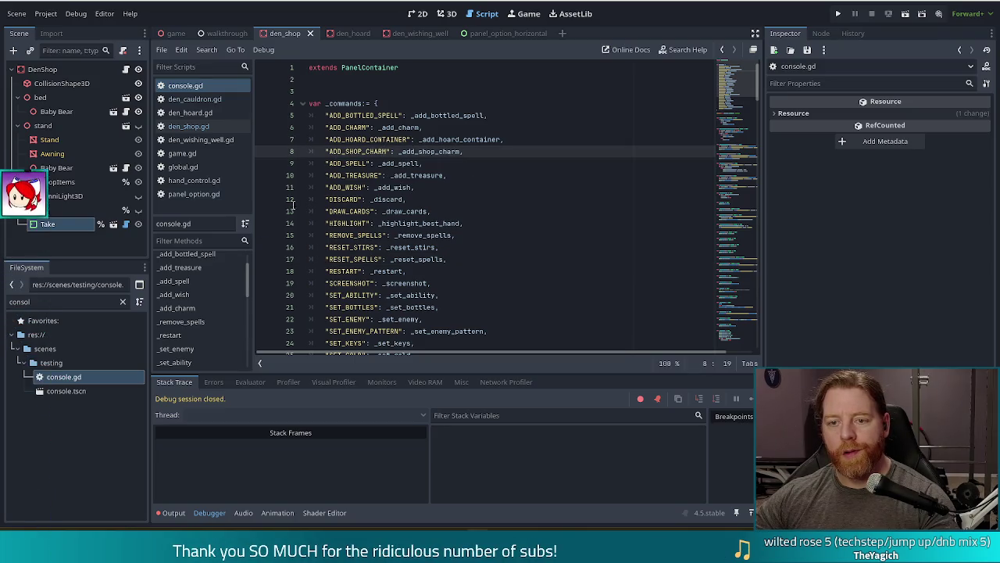
{"action": "scroll", "coordinate": [289, 230], "scroll_direction": "down", "scroll_amount": 1}
- Duplicate the RESET_SPELLS line, rename it RESET_SHOP, and cut it out
{"action": "left_click_drag", "start_coordinate": [451, 223], "coordinate": [459, 210]}
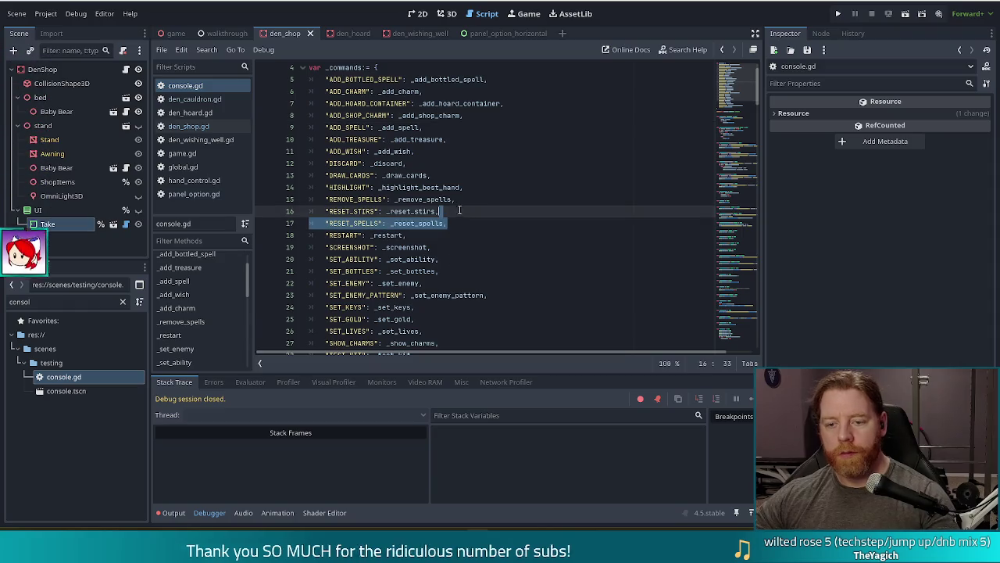
{"action": "key", "text": "ctrl+shift+d"}
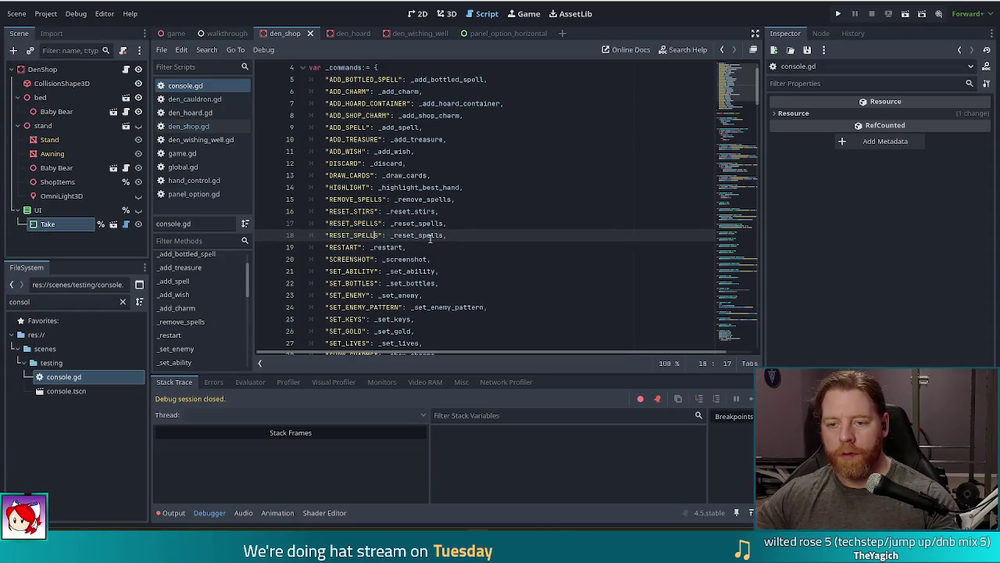
{"action": "key", "text": "BackSpace"}
{"action": "key", "text": "BackSpace"}
{"action": "key", "text": "BackSpace"}
{"action": "key", "text": "Delete"}
{"action": "type", "text": "SHO"}
{"action": "key", "text": "BackSpace"}
{"action": "type", "text": "OP"}
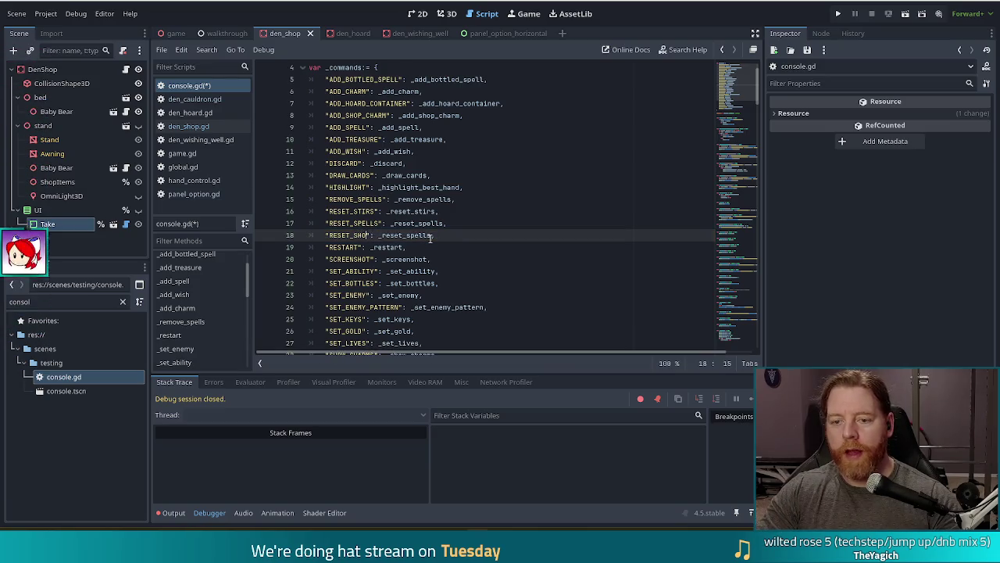
{"action": "key", "text": "ctrl+shift+Left"}
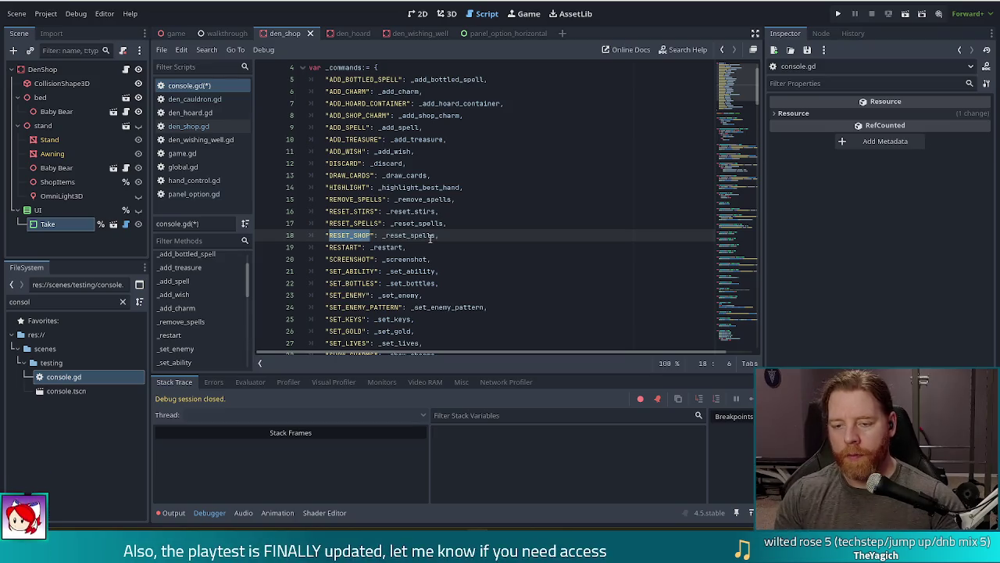
{"action": "left_click_drag", "start_coordinate": [459, 232], "coordinate": [461, 224]}
{"action": "key", "text": "BackSpace"}
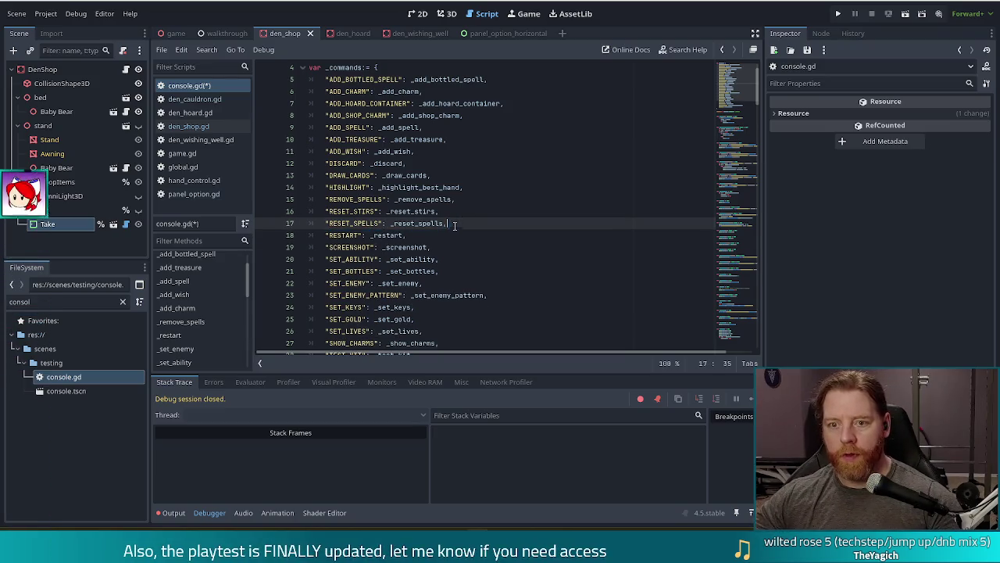
{"action": "scroll", "coordinate": [463, 198], "scroll_direction": "up", "scroll_amount": 2}
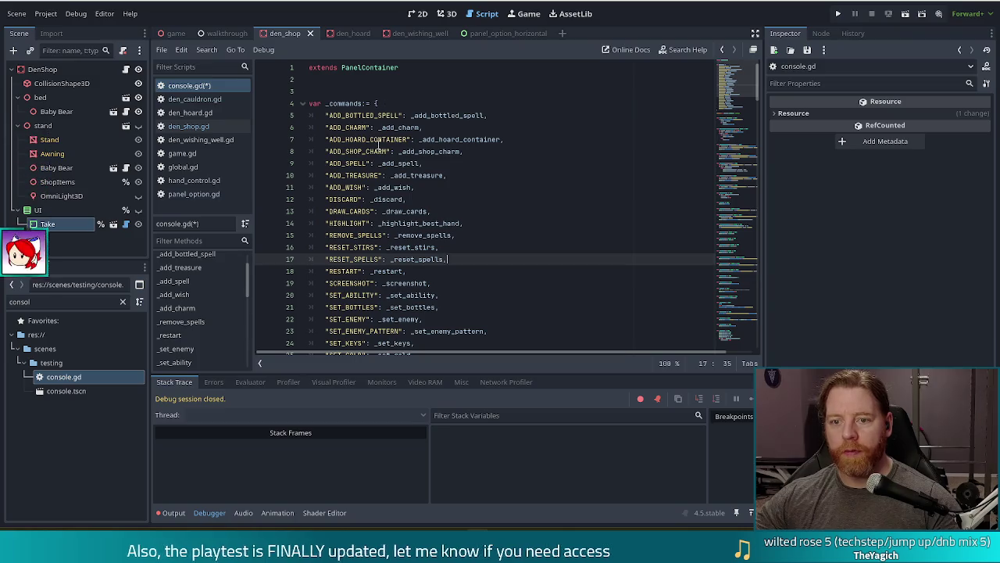
{"action": "left_click", "coordinate": [472, 151]}
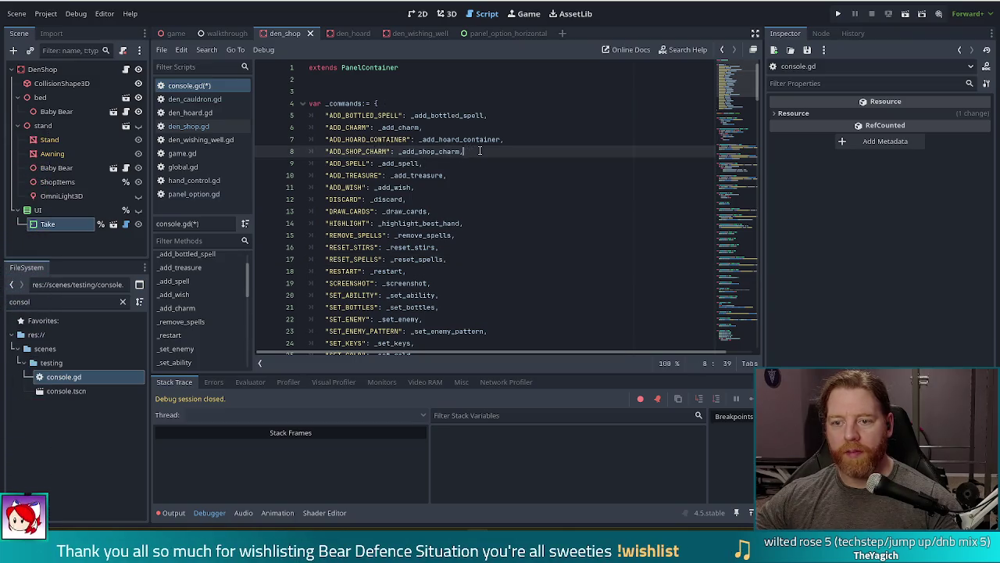
- Paste the cut line below ADD_SHOP_CHARM and rename its key to ADD_SHOP_ITEMS
{"action": "type", "text": "\"RESET_SHOP\": _reset_spells,"}
{"action": "double_click", "coordinate": [364, 163]}
{"action": "type", "text": "ADD_SHOP_I"}
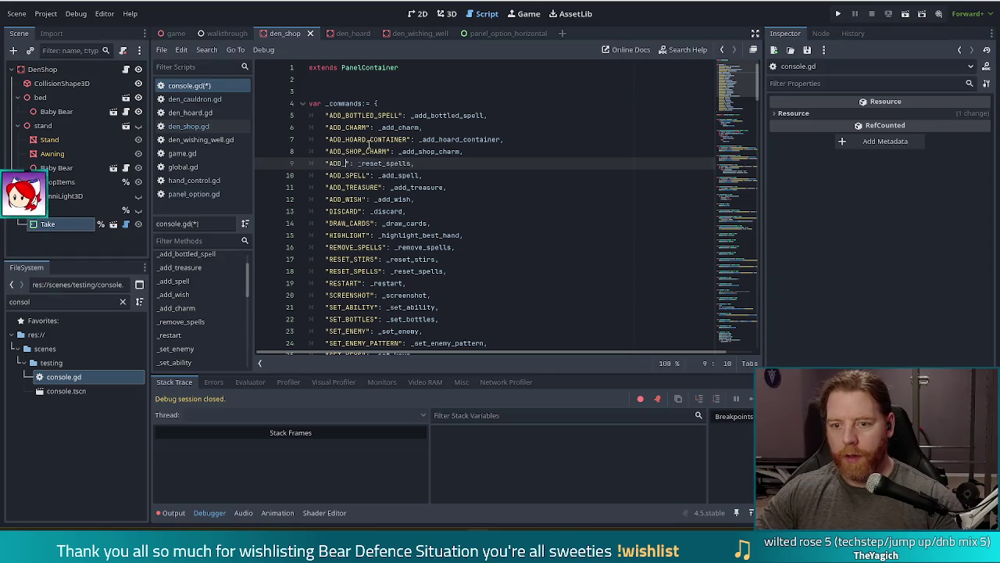
{"action": "type", "text": "TEMS"}
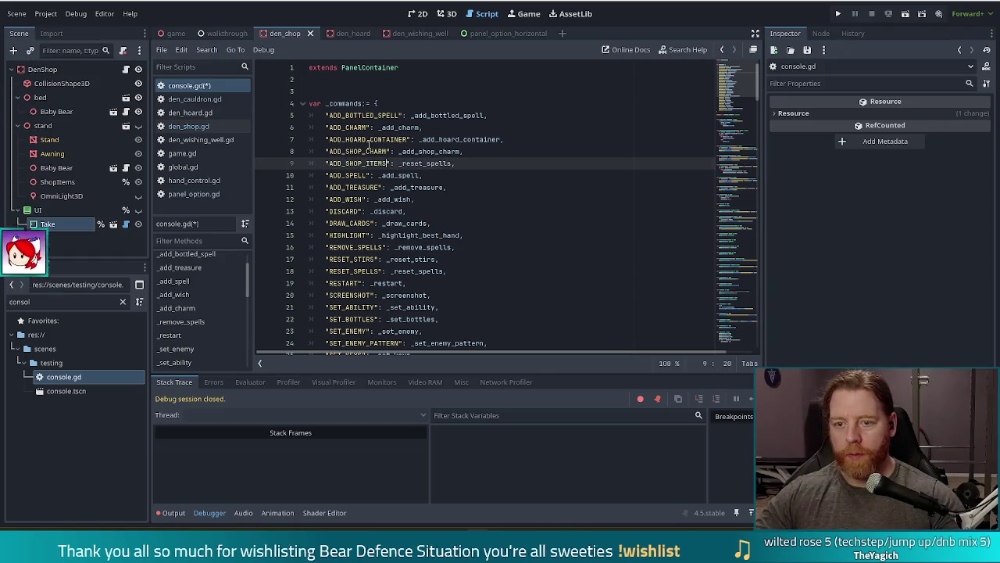
{"action": "left_click", "coordinate": [434, 172]}
- Map it to Global.den.den_shop.add_shop_items without parentheses and run the project
{"action": "double_click", "coordinate": [432, 162]}
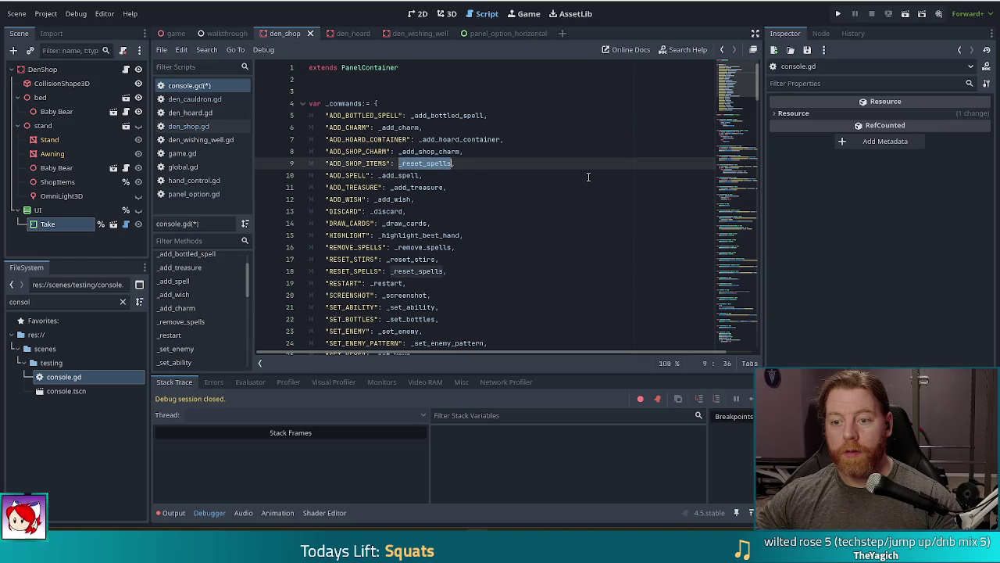
{"action": "type", "text": "sto"}
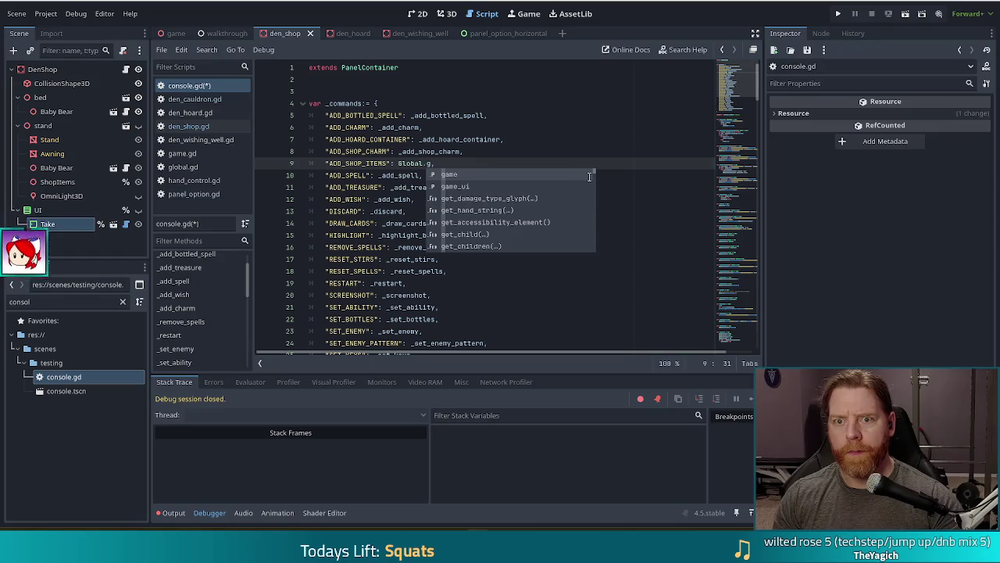
{"action": "type", "text": "den.de"}
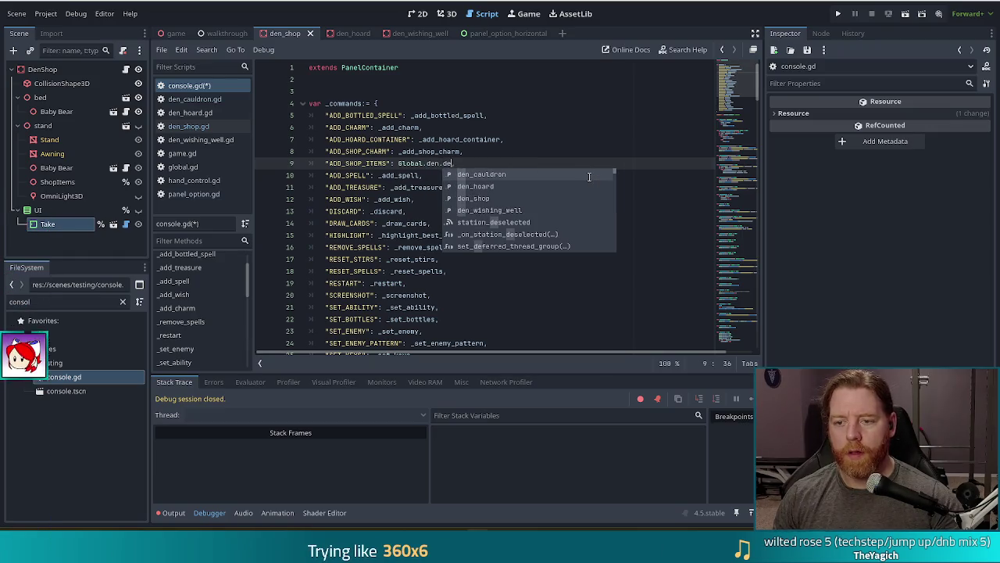
{"action": "key", "text": "Return"}
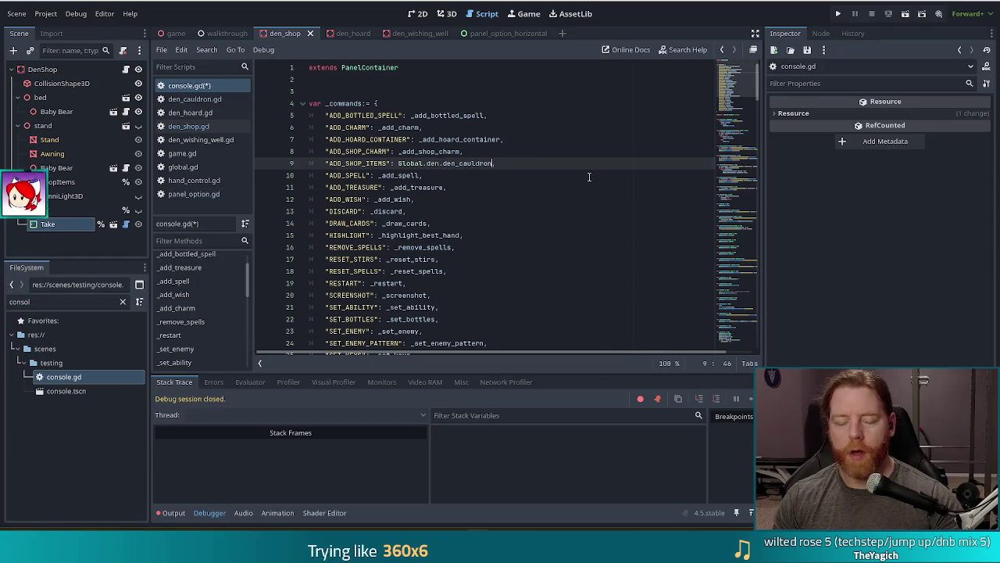
{"action": "type", "text": "shop.a"}
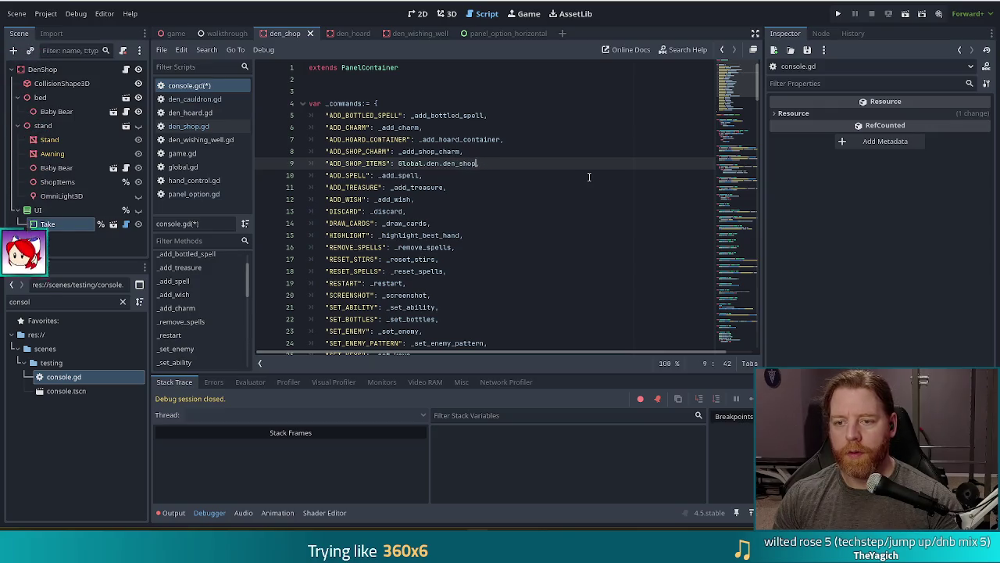
{"action": "key", "text": "Down"}
{"action": "key", "text": "Return"}
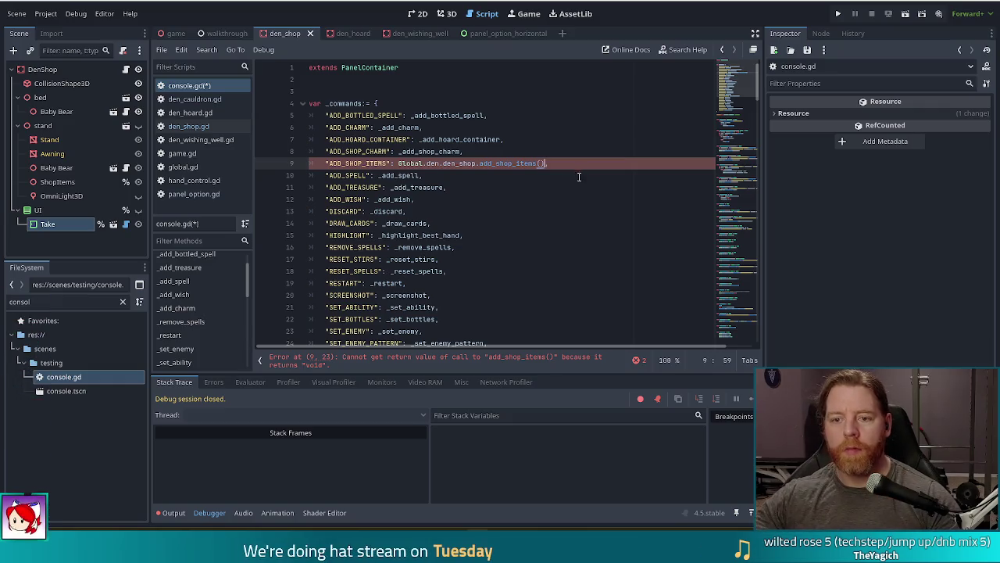
{"action": "key", "text": "BackSpace"}
{"action": "key", "text": "BackSpace"}
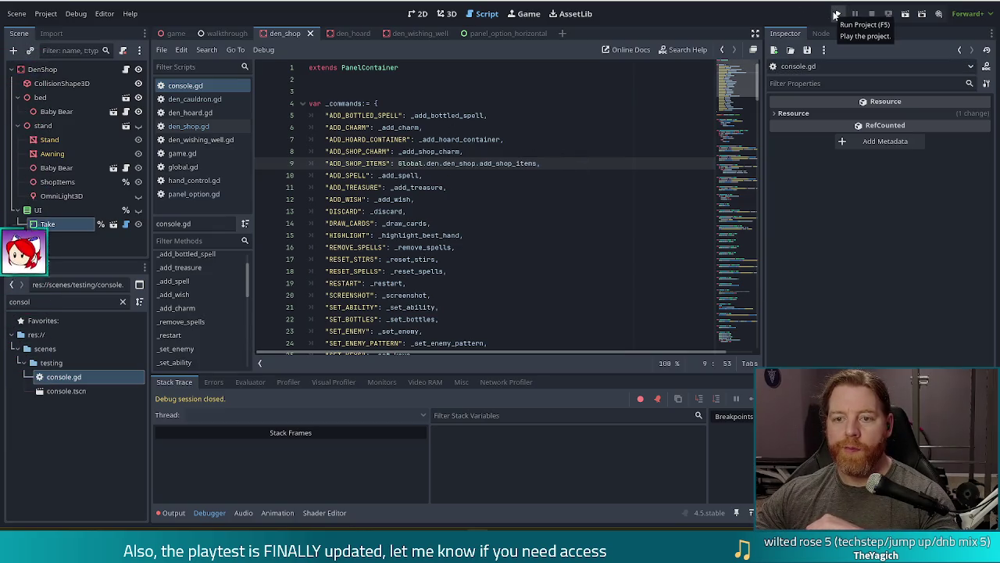
{"action": "left_click", "coordinate": [836, 16]}
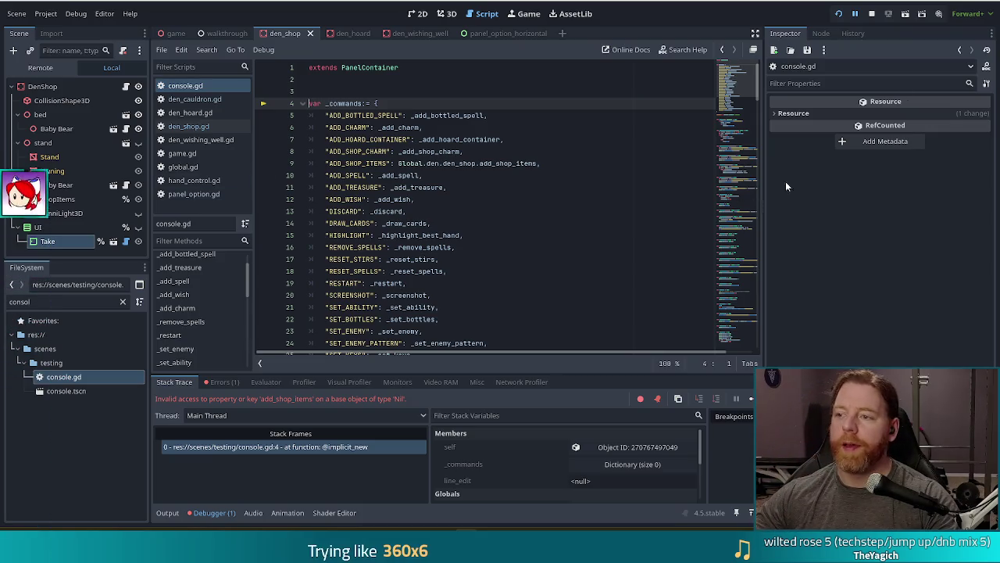
- Stop the game and change ADD_SHOP_ITEMS's handler to _add_shop_items
{"action": "left_click", "coordinate": [872, 14]}
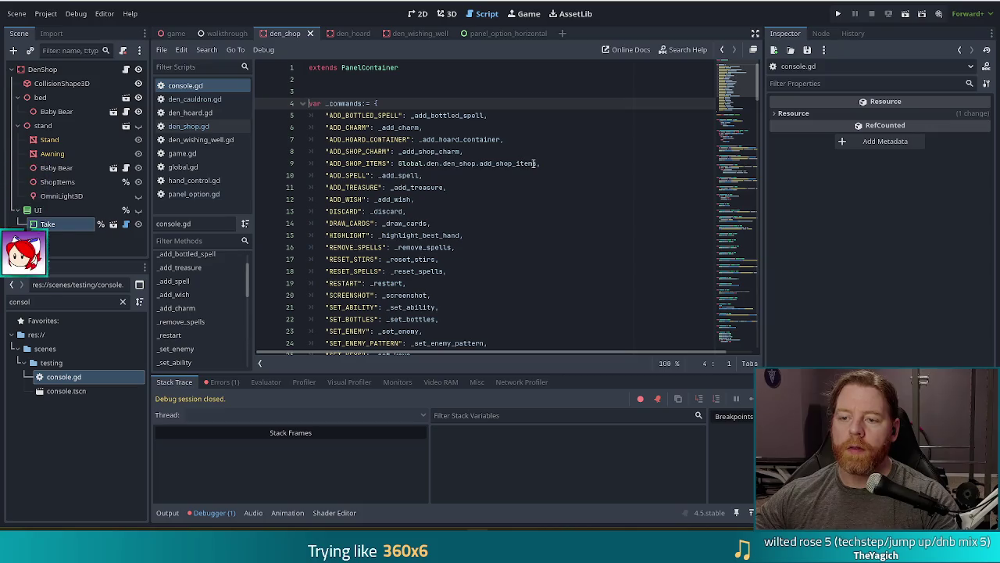
{"action": "left_click_drag", "start_coordinate": [536, 163], "coordinate": [398, 163]}
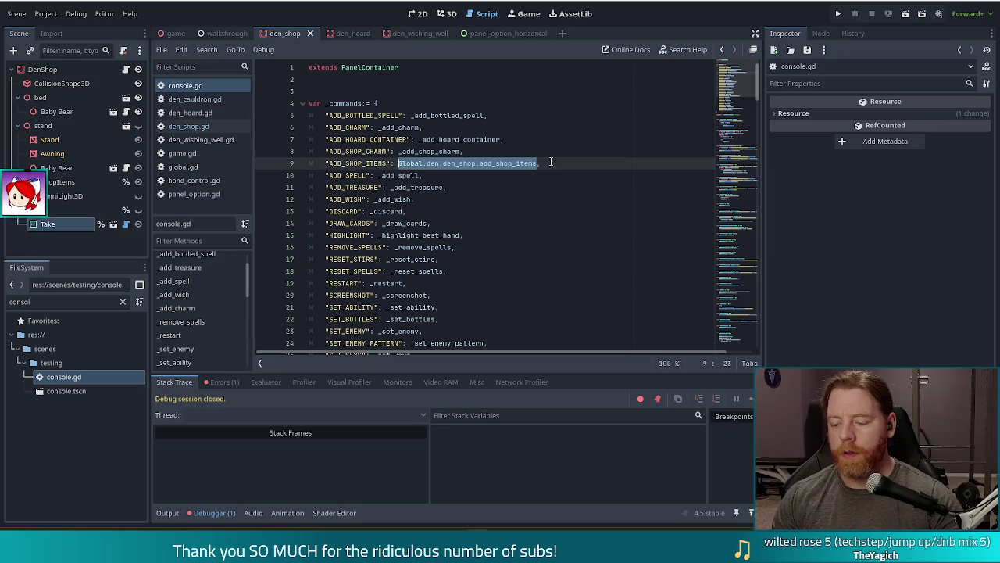
{"action": "type", "text": "_add"}
{"action": "type", "text": "_sh"}
{"action": "key", "text": "Return"}
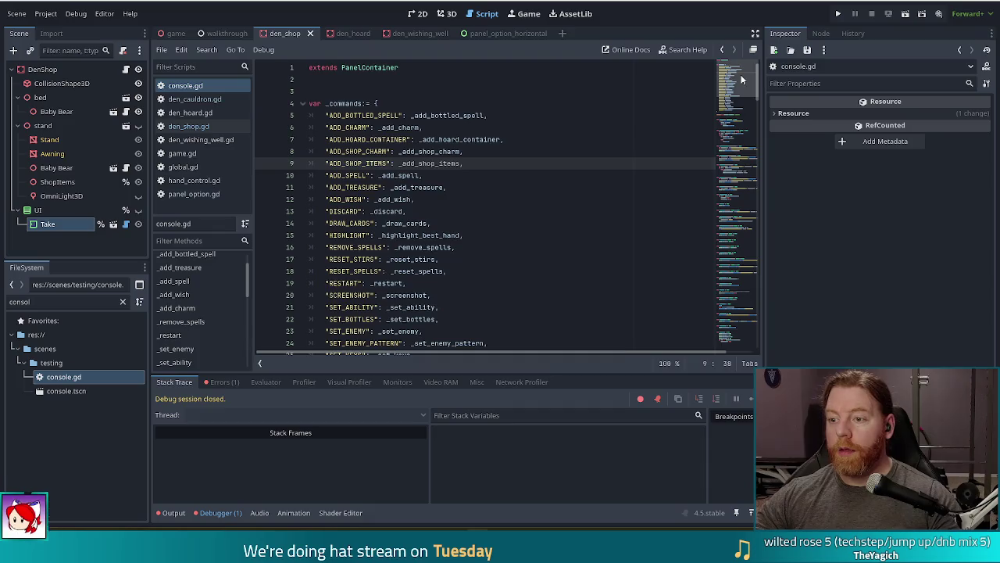
- Scroll down console.gd via the minimap to the _add_wish function
{"action": "left_click", "coordinate": [735, 262]}
{"action": "mouse_move", "coordinate": [734, 262]}
{"action": "left_mouse_down"}
{"action": "mouse_move", "coordinate": [744, 64]}
{"action": "mouse_move", "coordinate": [736, 190]}
{"action": "mouse_move", "coordinate": [734, 172]}
{"action": "left_mouse_up"}
{"action": "left_click", "coordinate": [508, 192]}
- Jump to _add_shop_charm via the method list and select its lines 131–133
{"action": "left_click", "coordinate": [497, 252]}
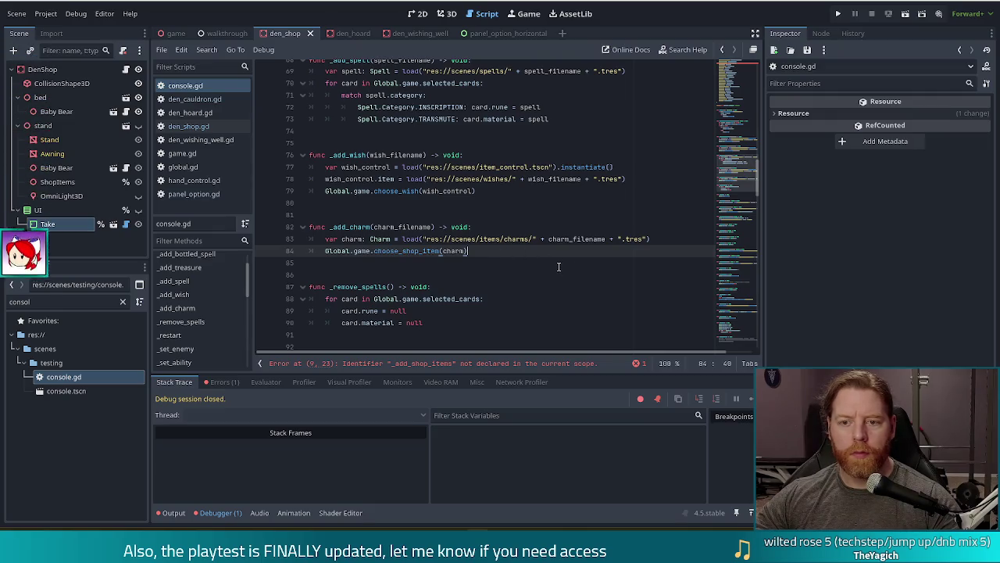
{"action": "scroll", "coordinate": [559, 266], "scroll_direction": "down", "scroll_amount": 4}
{"action": "scroll", "coordinate": [557, 267], "scroll_direction": "down", "scroll_amount": 2}
{"action": "scroll", "coordinate": [226, 251], "scroll_direction": "up", "scroll_amount": 1}
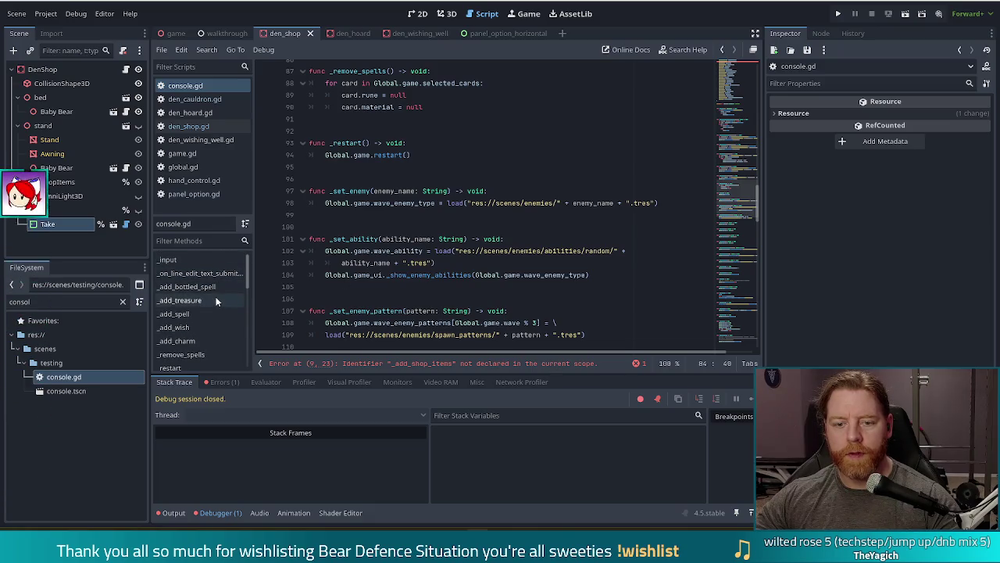
{"action": "scroll", "coordinate": [216, 302], "scroll_direction": "down", "scroll_amount": 4}
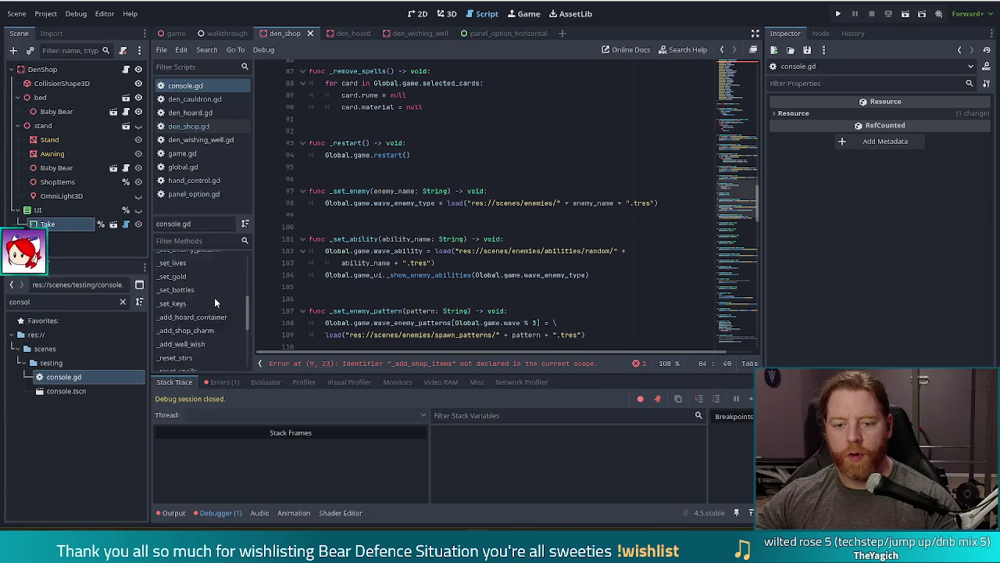
{"action": "scroll", "coordinate": [206, 286], "scroll_direction": "down", "scroll_amount": 1}
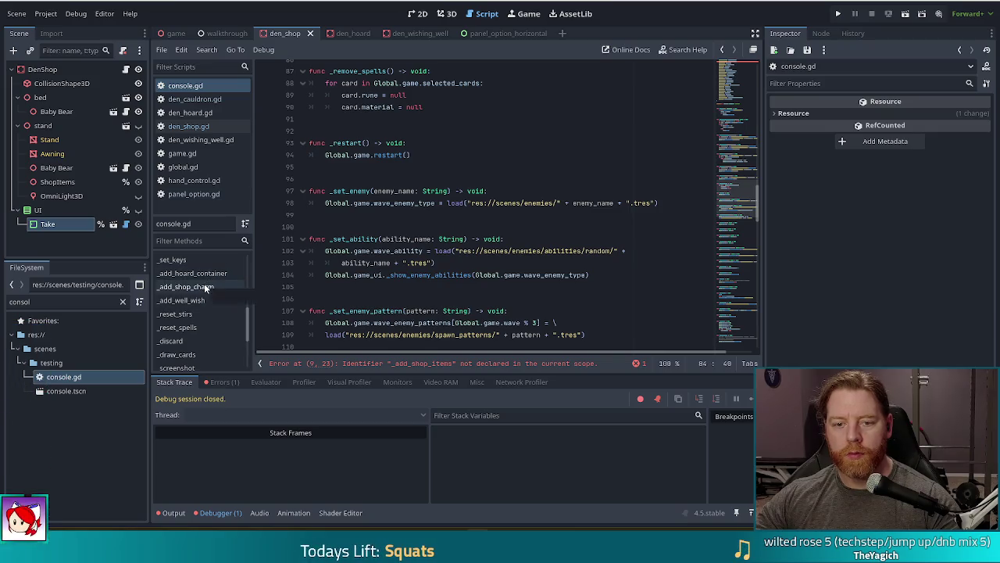
{"action": "left_click", "coordinate": [205, 287]}
{"action": "left_click_drag", "start_coordinate": [685, 211], "coordinate": [690, 184]}
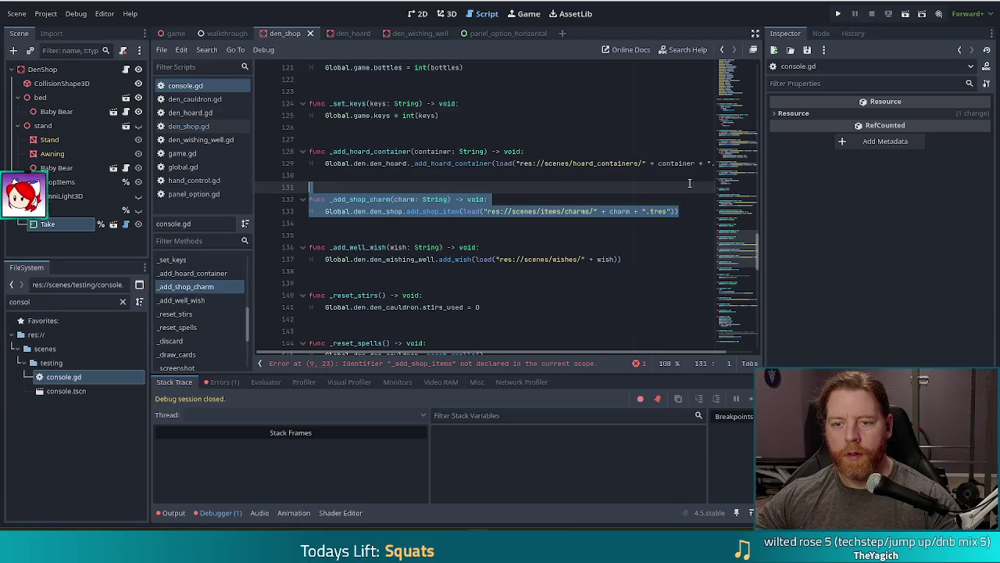
{"action": "left_click", "coordinate": [682, 211]}
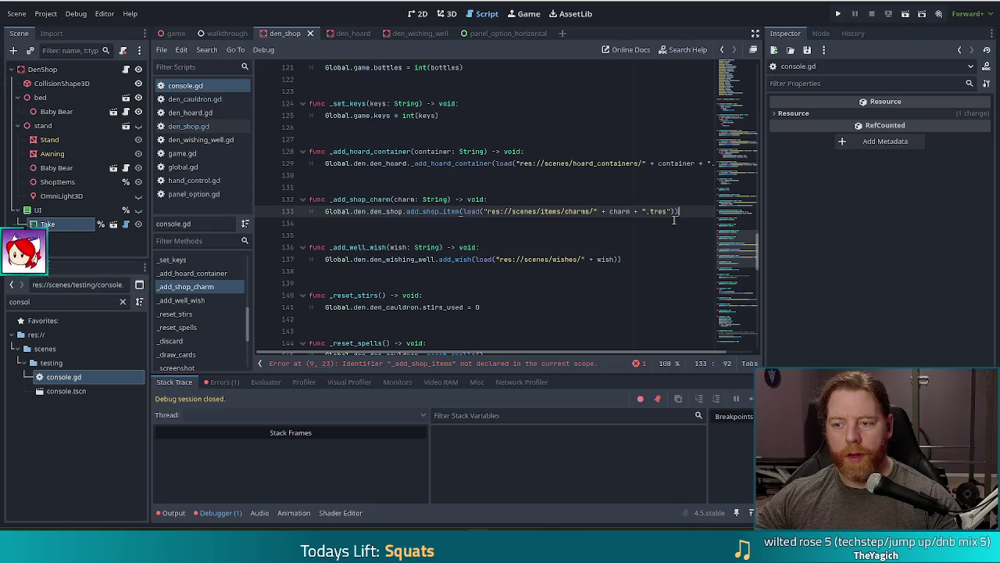
- Add func _add_shop_items() -> void, calling Global.den.den_shop.add_shop_items(), below _add_shop_charm
{"action": "key", "text": "Return"}
{"action": "key", "text": "Return"}
{"action": "key", "text": "Return"}
{"action": "type", "text": "fubnc"}
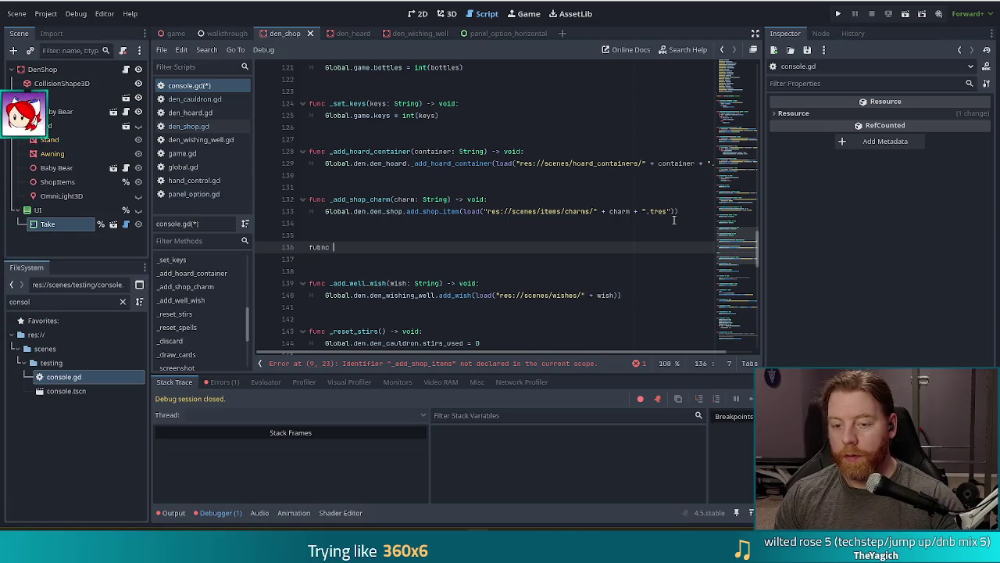
{"action": "key", "text": "BackSpace"}
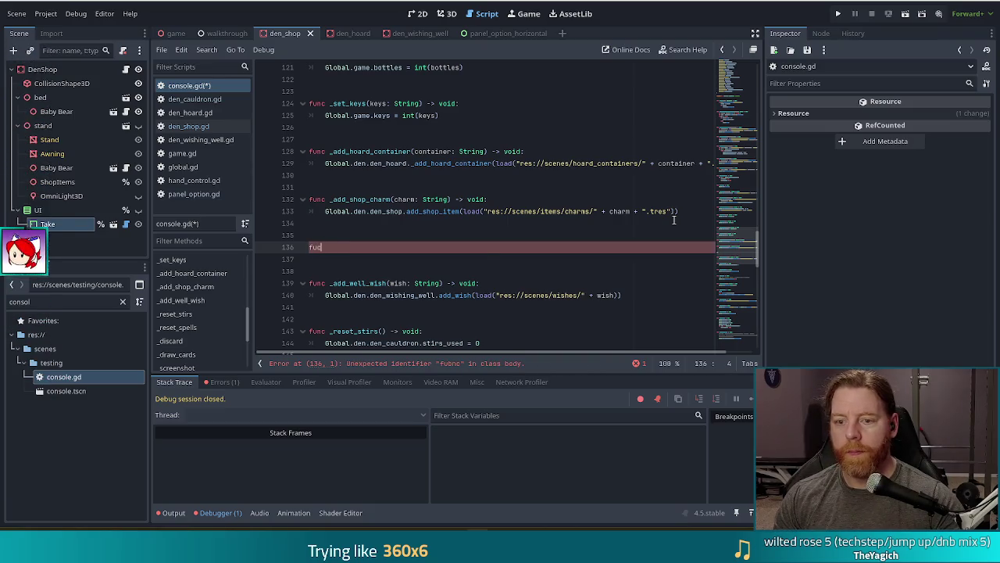
{"action": "key", "text": "BackSpace"}
{"action": "type", "text": "nc _add"}
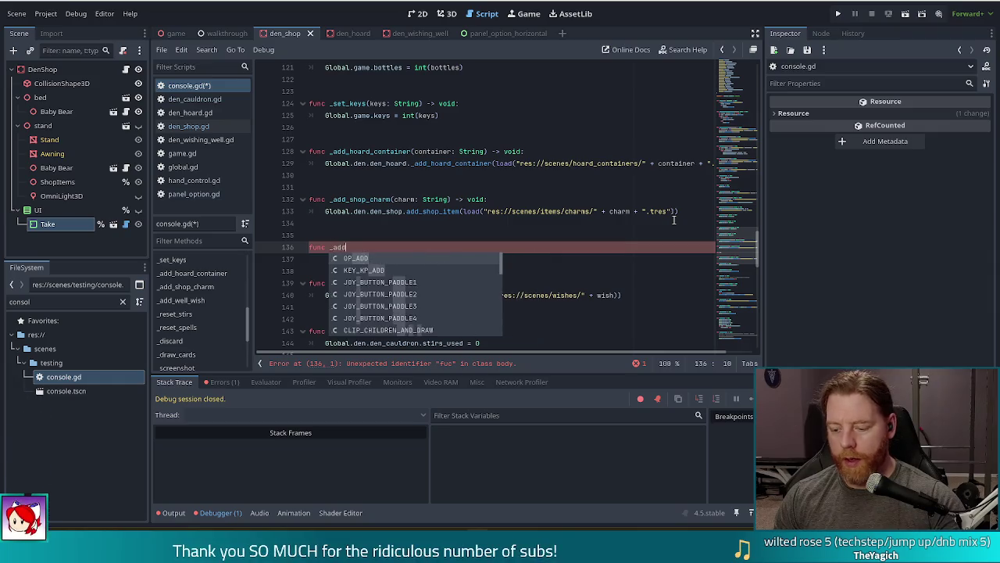
{"action": "type", "text": "_shop_ite"}
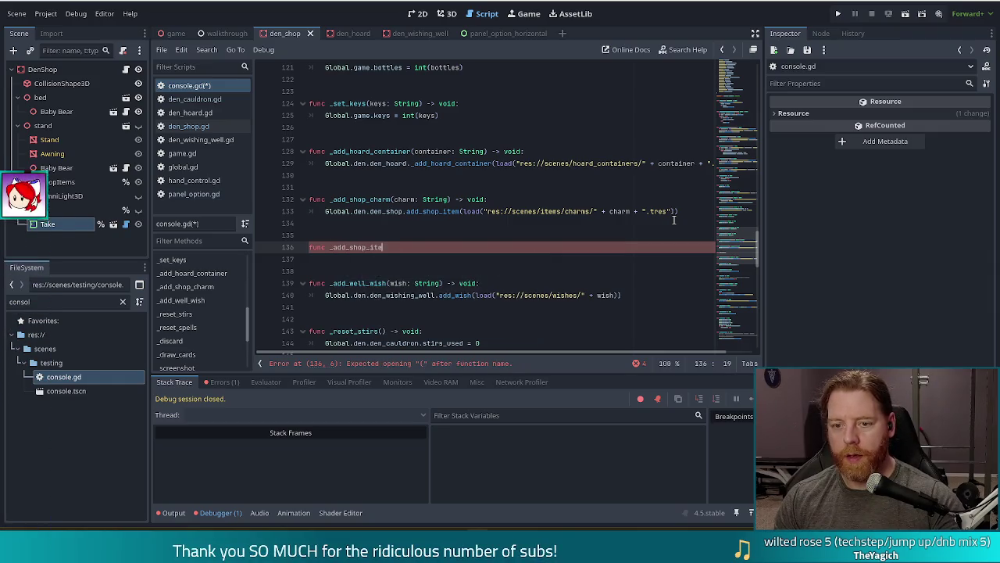
{"action": "type", "text": "ms() "}
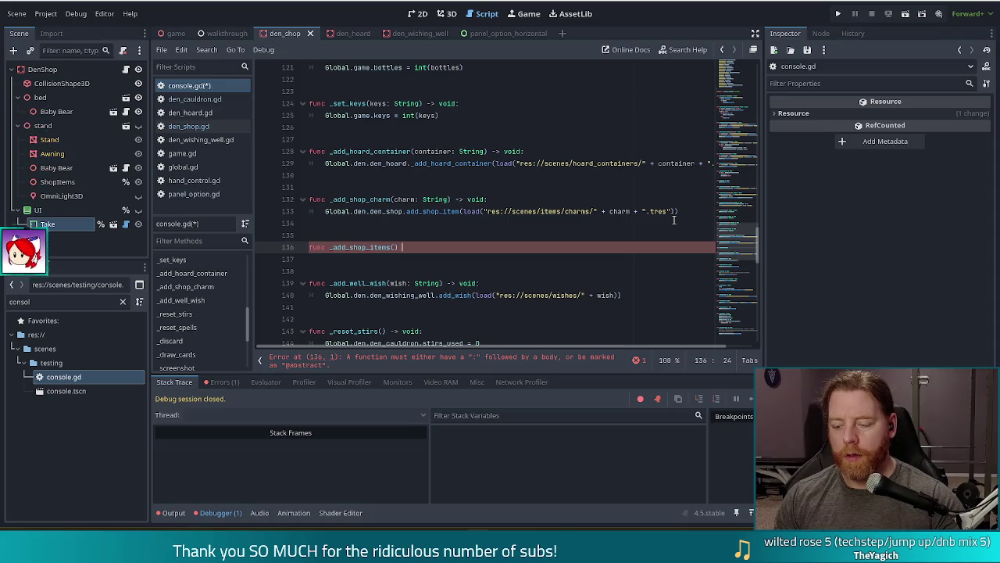
{"action": "type", "text": "-> void:"}
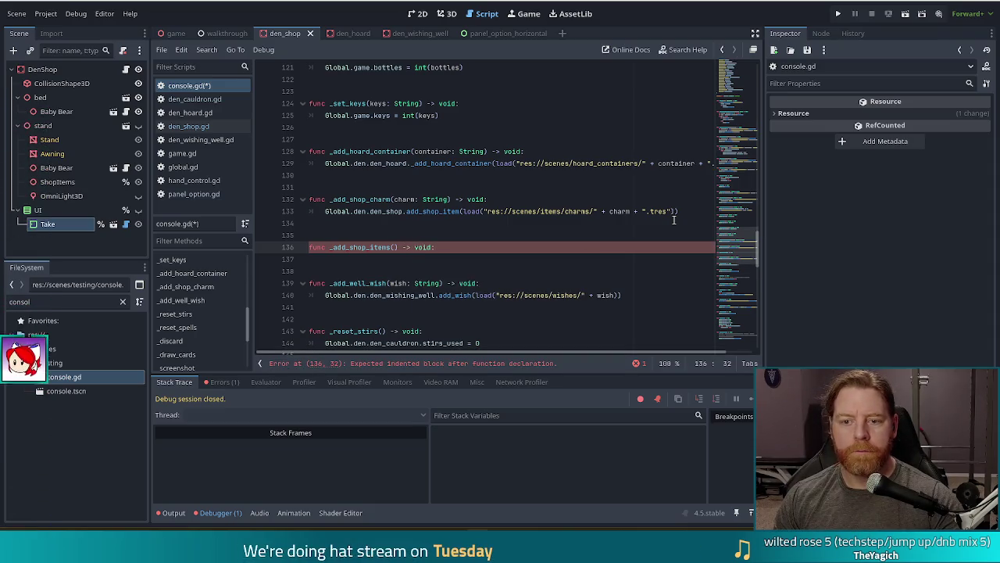
{"action": "key", "text": "Return"}
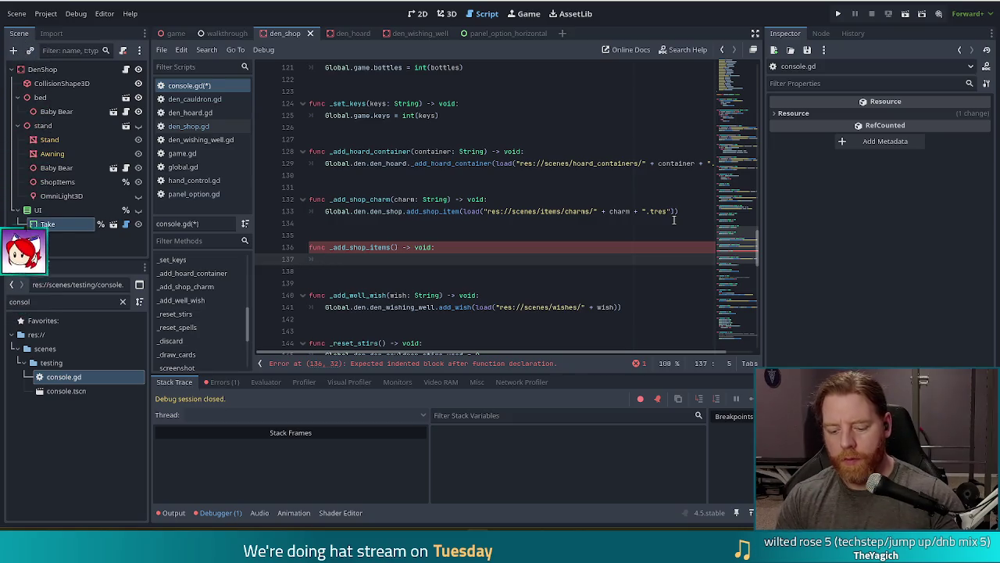
{"action": "type", "text": "Global.den."}
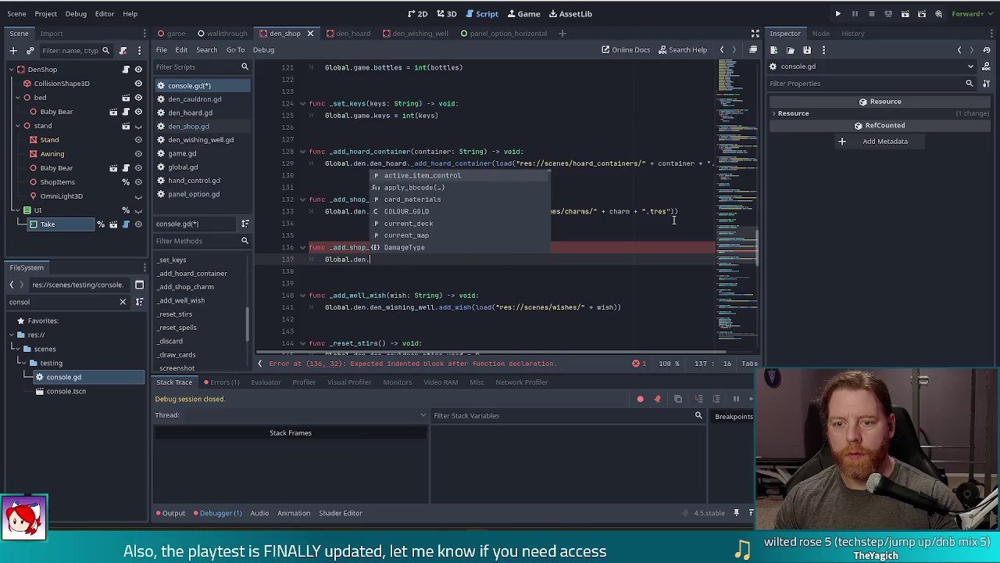
{"action": "type", "text": "de"}
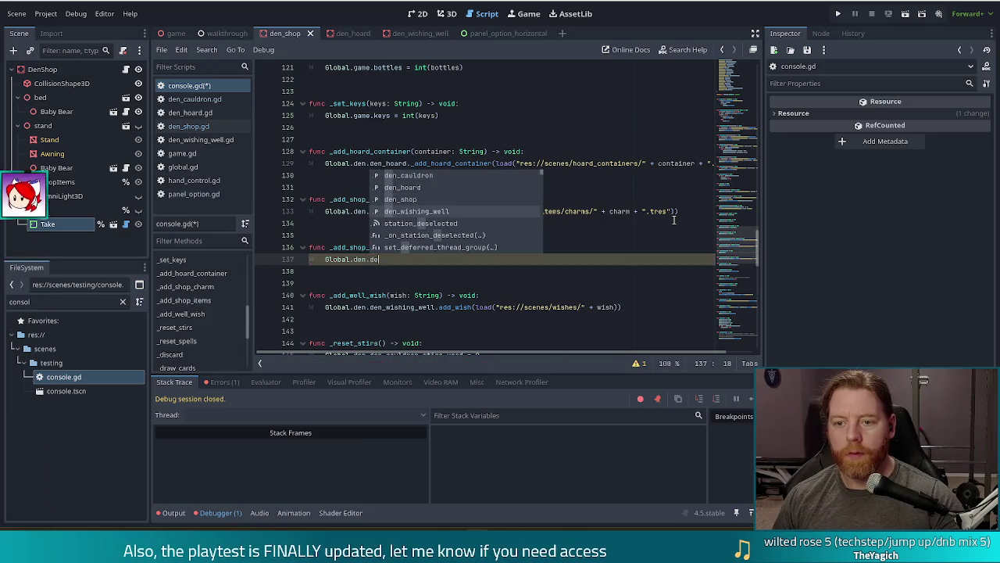
{"action": "key", "text": "Up"}
{"action": "key", "text": "Return"}
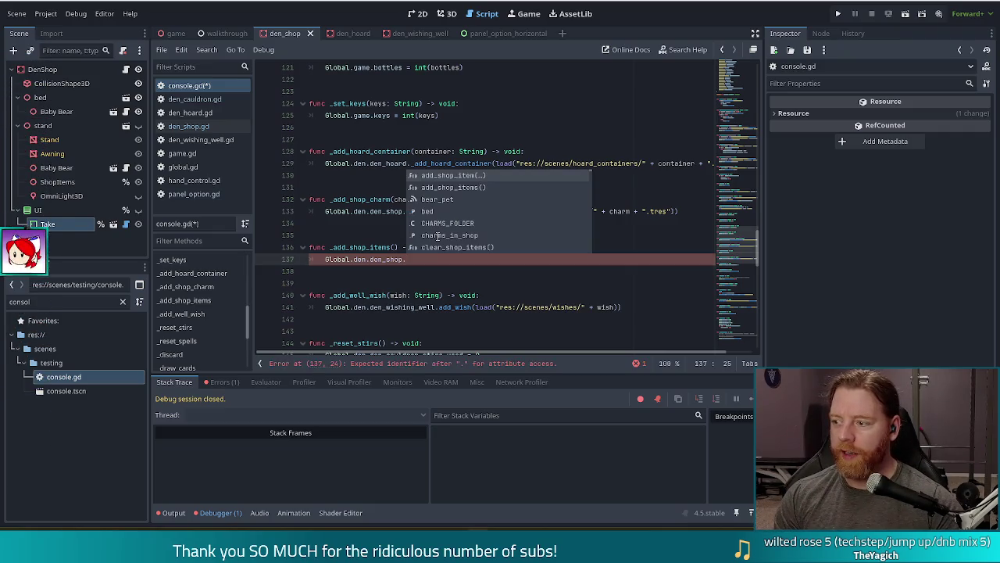
{"action": "key", "text": "Down"}
{"action": "key", "text": "Return"}
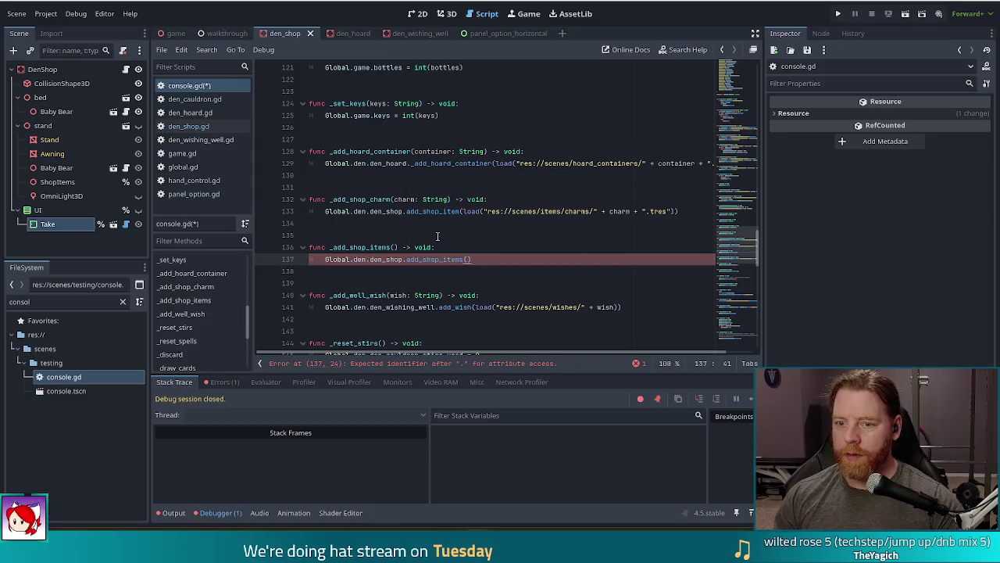
- Save console.gd and scroll back to the top of the script
{"action": "key", "text": "ctrl+s"}
{"action": "left_click", "coordinate": [738, 86]}
{"action": "mouse_move", "coordinate": [738, 86]}
{"action": "left_mouse_down"}
{"action": "mouse_move", "coordinate": [739, 76]}
{"action": "mouse_move", "coordinate": [739, 124]}
{"action": "left_mouse_up"}
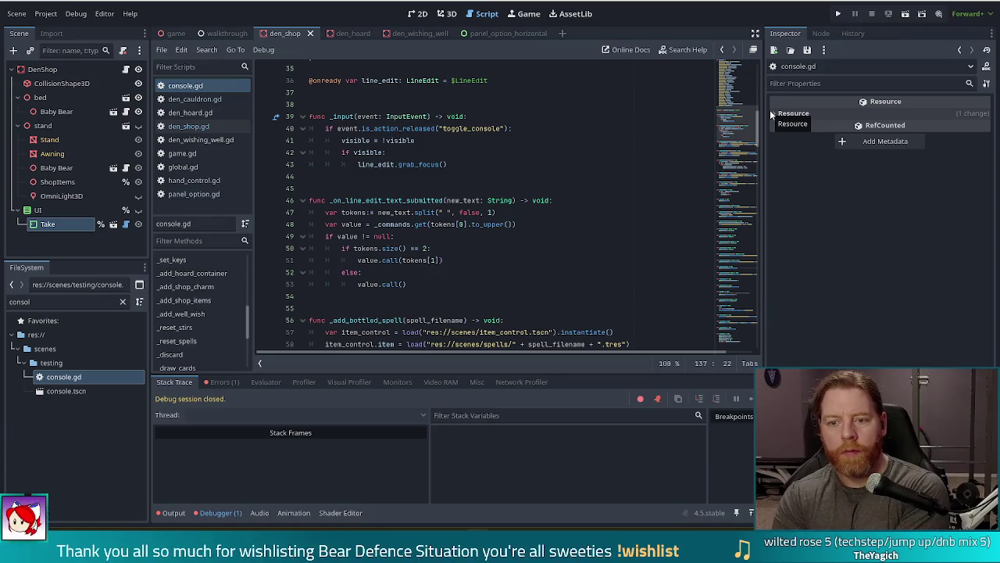
- Review the command parsing code, run the game full-screen and open the bear's shop
{"action": "left_click", "coordinate": [561, 214]}
{"action": "scroll", "coordinate": [562, 218], "scroll_direction": "down", "scroll_amount": 6}
{"action": "left_click", "coordinate": [838, 15]}
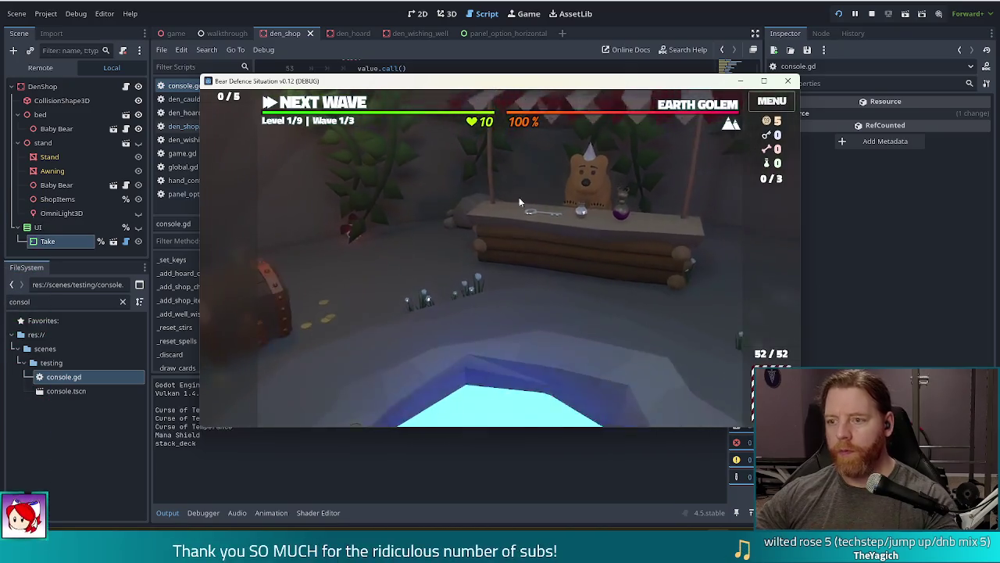
{"action": "left_click", "coordinate": [764, 82]}
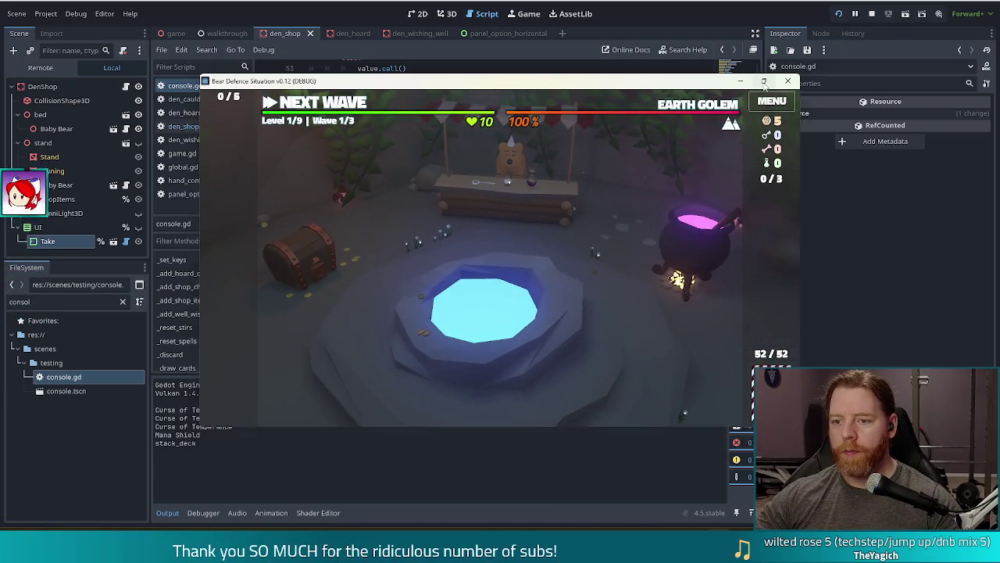
{"action": "left_click", "coordinate": [575, 194]}
- Run add_shop_items in the debug console repeatedly until the third shop item is the Potato
{"action": "key", "text": "grave"}
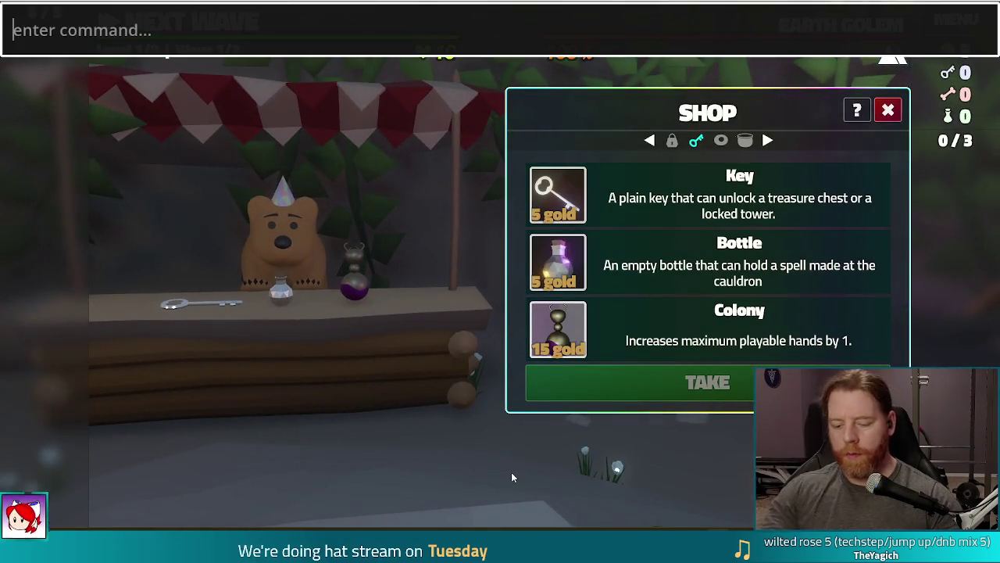
{"action": "type", "text": "add_shop_items"}
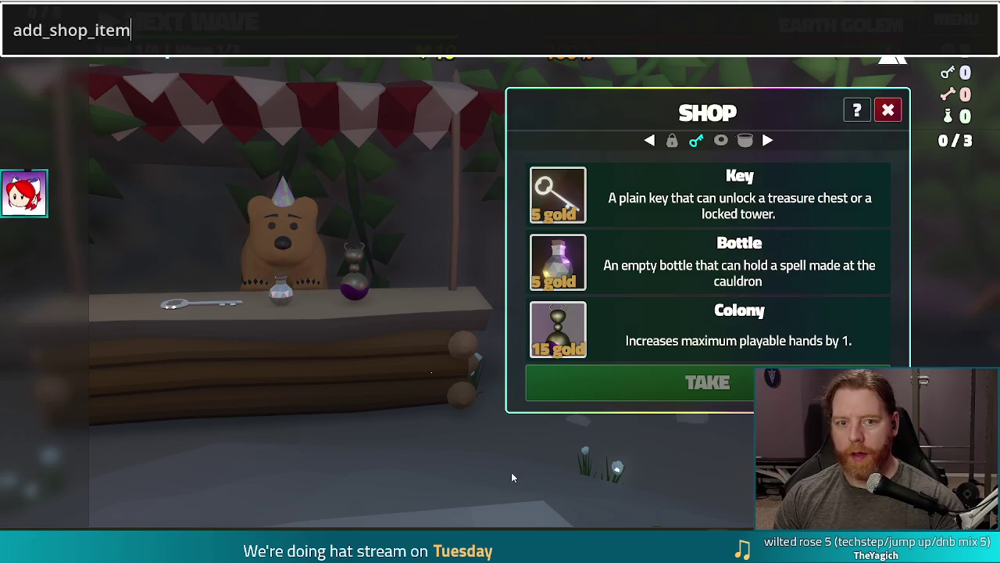
{"action": "key", "text": "Return"}
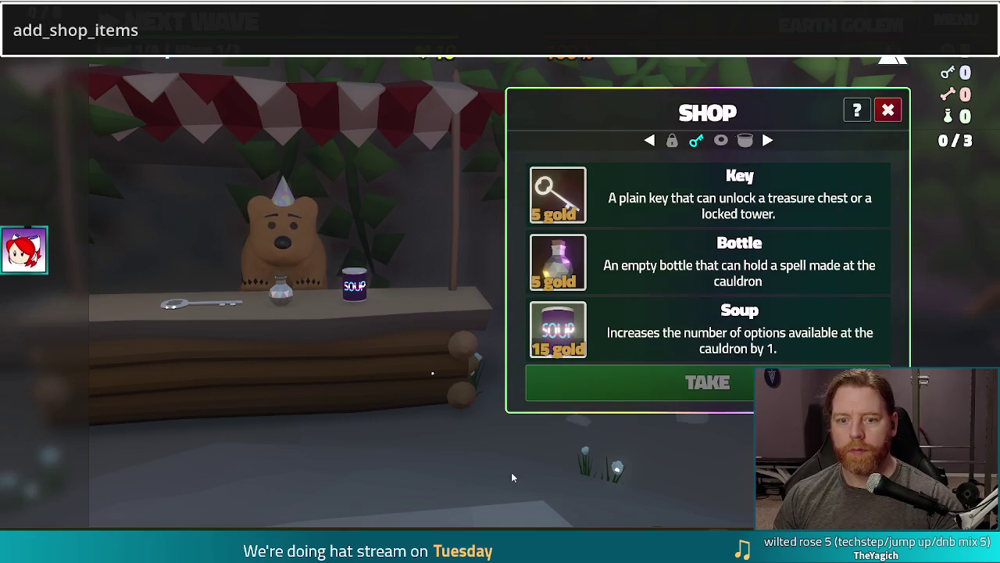
{"action": "key", "text": "Return"}
{"action": "key", "text": "Return"}
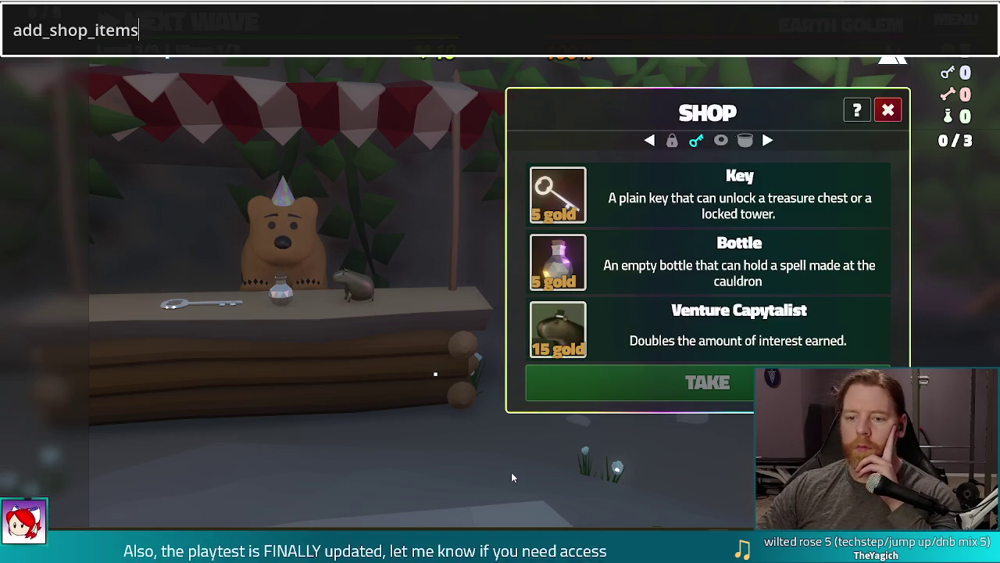
{"action": "key", "text": "Return"}
{"action": "key", "text": "Return"}
{"action": "key", "text": "Return"}
{"action": "key", "text": "Return"}
{"action": "key", "text": "Return"}
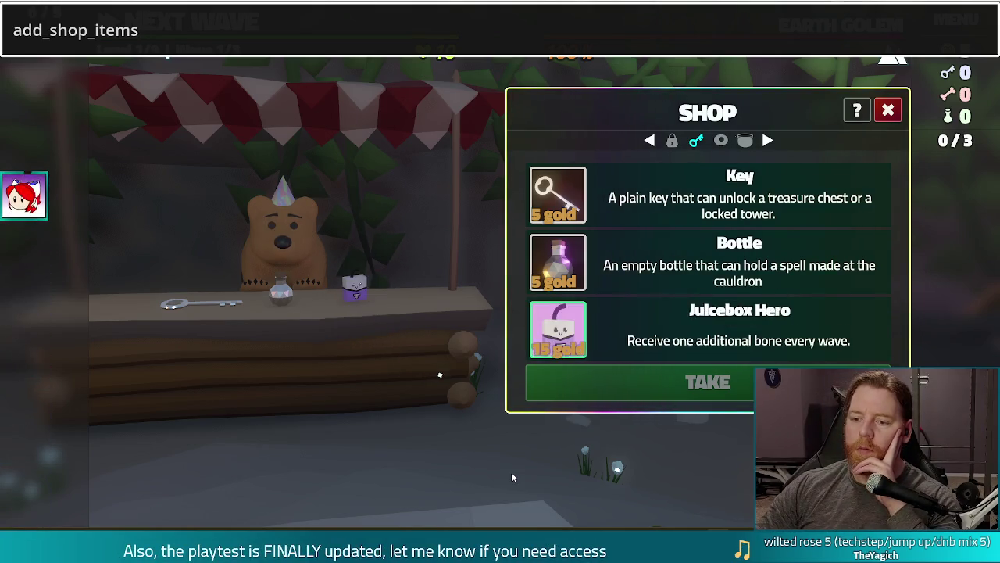
{"action": "key", "text": "Return"}
{"action": "key", "text": "Return"}
{"action": "key", "text": "Return"}
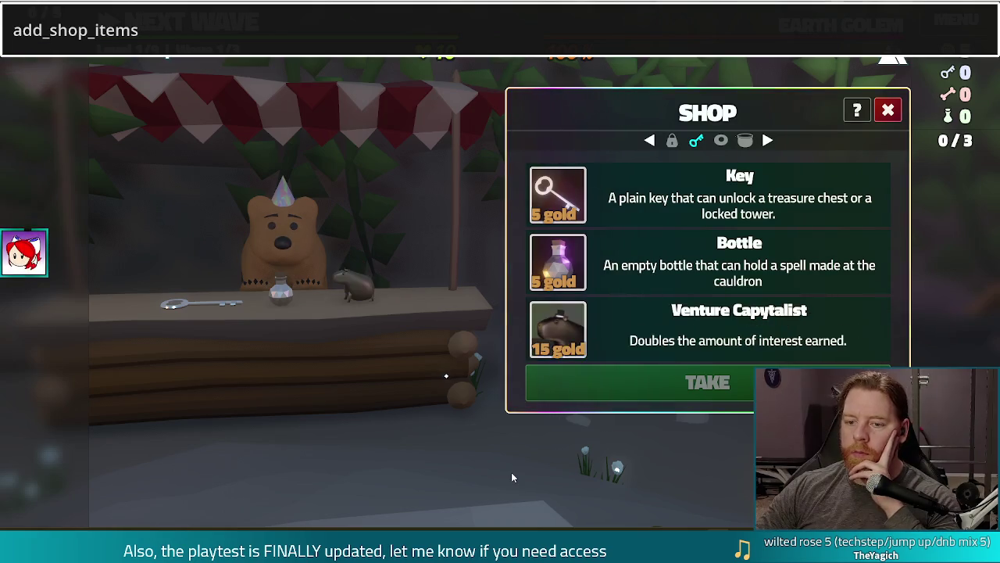
{"action": "key", "text": "Return"}
{"action": "key", "text": "Return"}
{"action": "key", "text": "Return"}
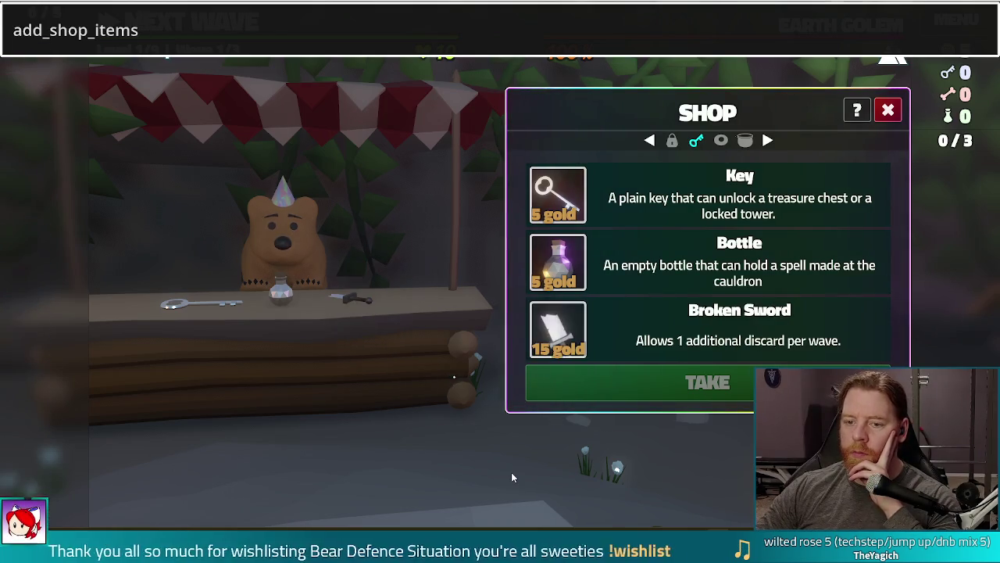
{"action": "key", "text": "Return"}
{"action": "key", "text": "Return"}
{"action": "key", "text": "Return"}
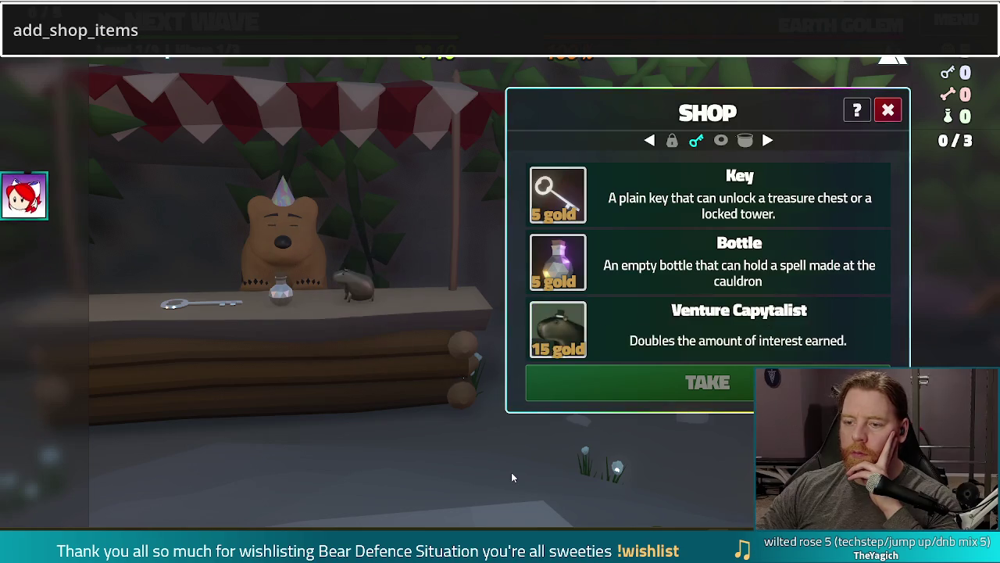
{"action": "key", "text": "Return"}
{"action": "key", "text": "Return"}
{"action": "key", "text": "Return"}
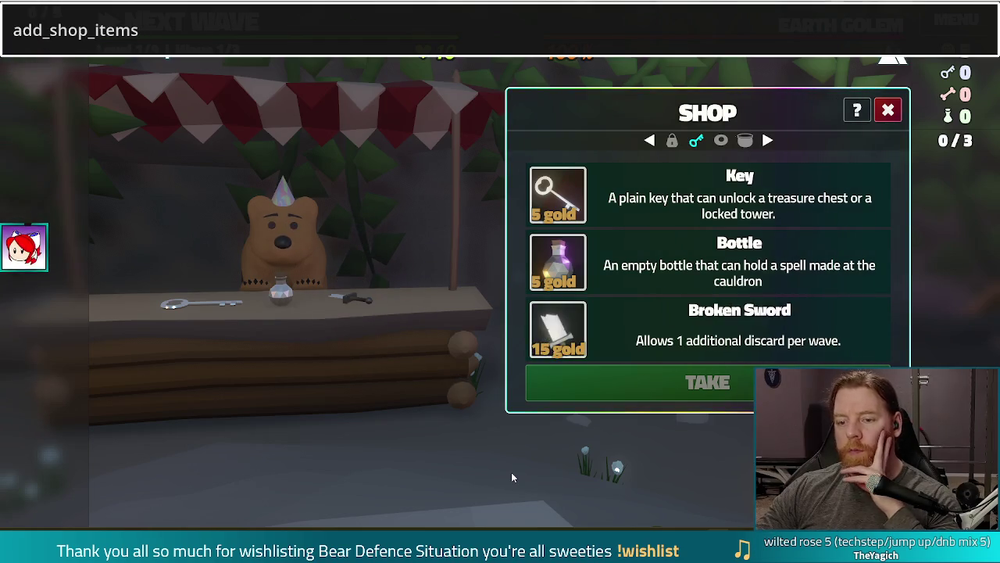
{"action": "key", "text": "Return"}
{"action": "key", "text": "Return"}
{"action": "key", "text": "Return"}
{"action": "key", "text": "Return"}
{"action": "key", "text": "Return"}
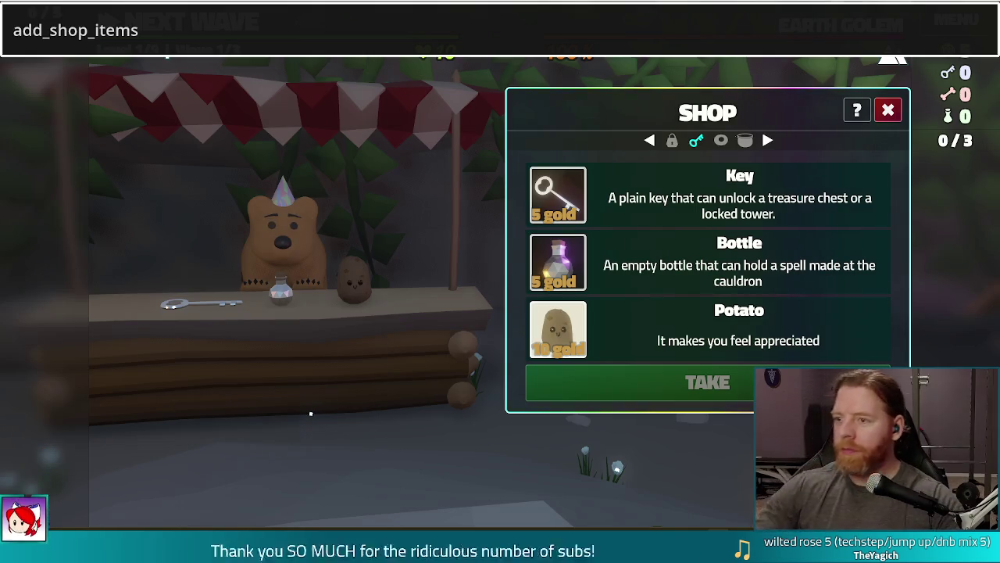
- Close the debug console and stop the running game
{"action": "left_click", "coordinate": [319, 30]}
{"action": "key", "text": "Return"}
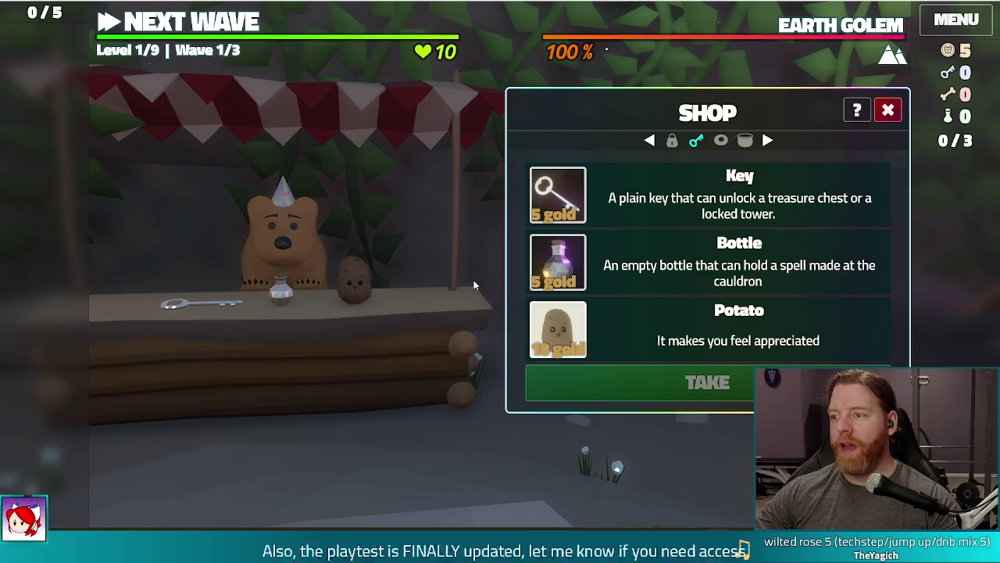
{"action": "key", "text": "F8"}
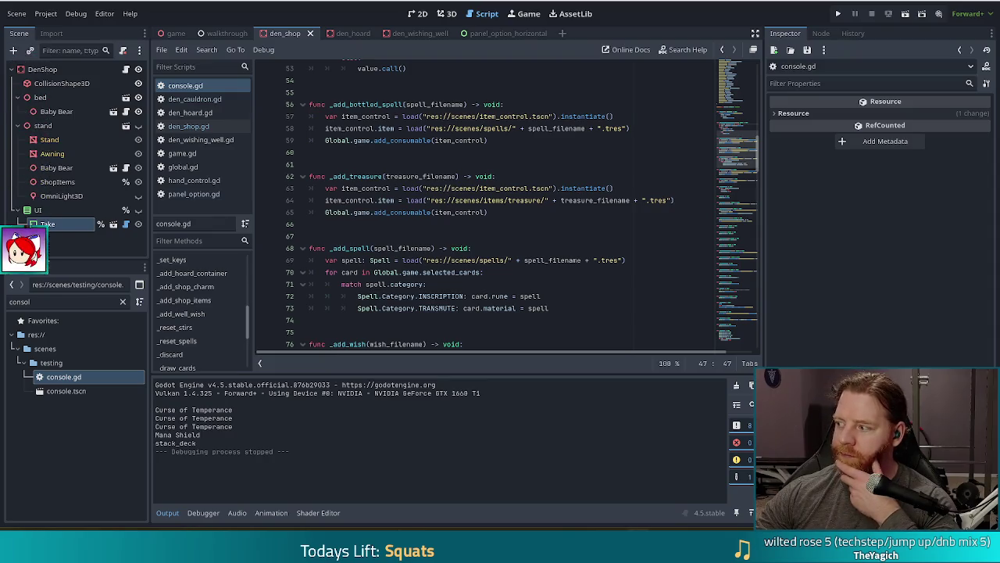
- Inspect the code around empty line 67 of console.gd, then run the project
{"action": "left_click", "coordinate": [461, 237]}
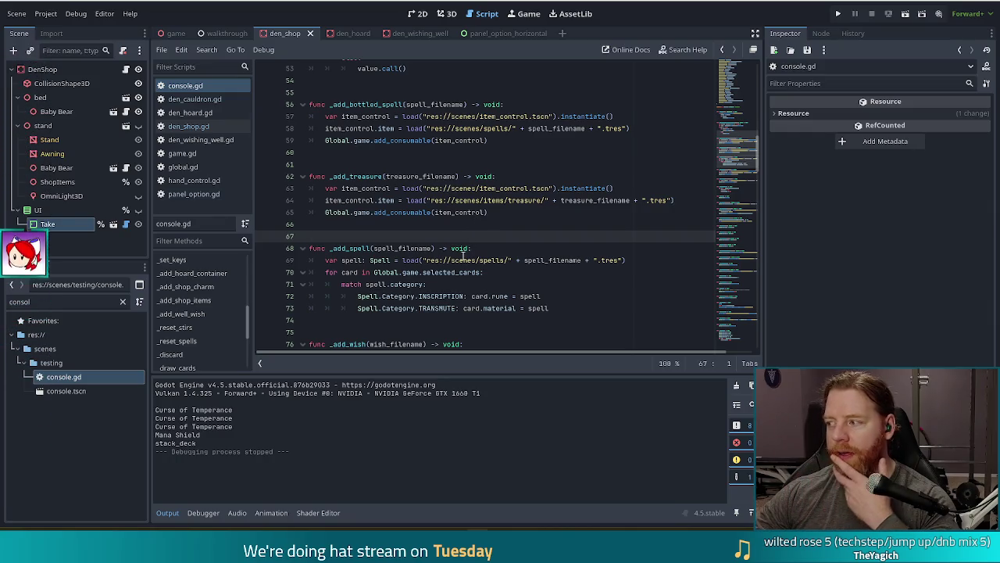
{"action": "mouse_move", "coordinate": [463, 257]}
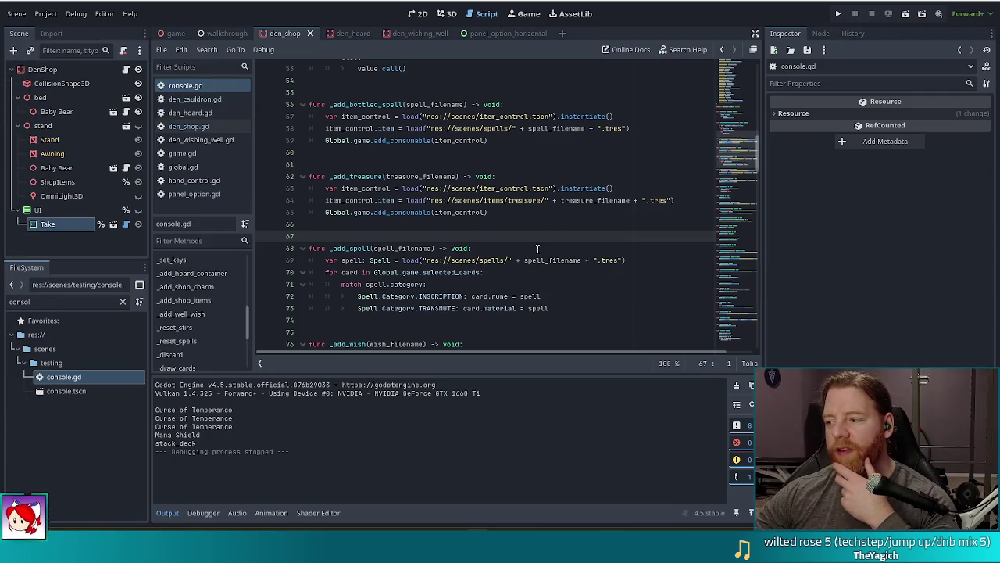
{"action": "mouse_move", "coordinate": [529, 259]}
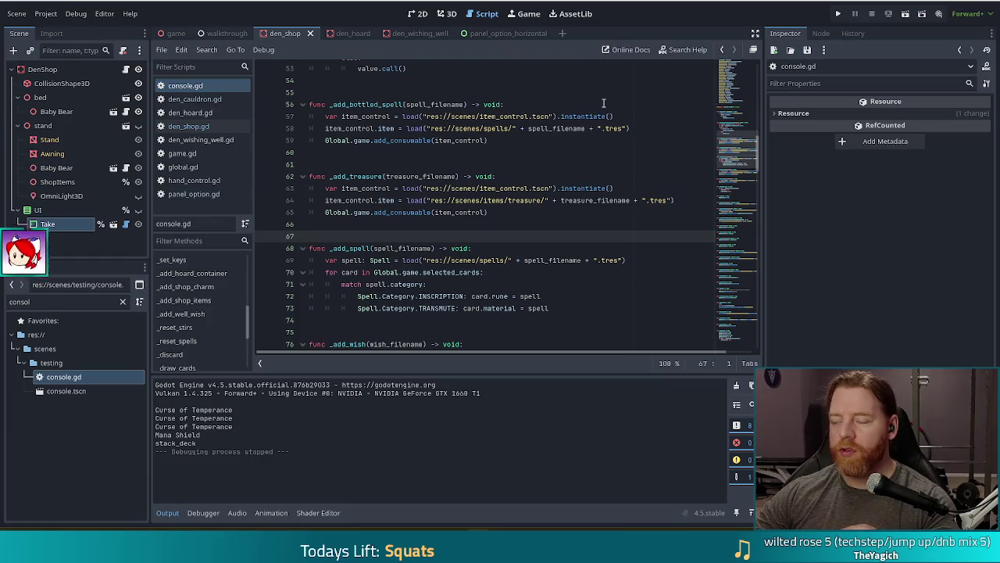
{"action": "left_click", "coordinate": [839, 14]}
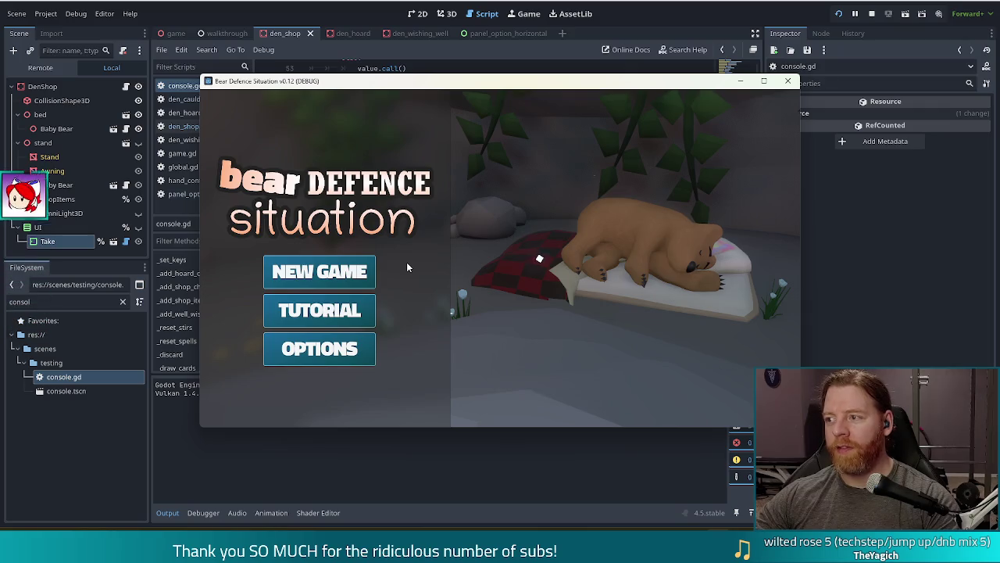
- Restart the project into the Tutorial and click through its opening dialogue
{"action": "left_click", "coordinate": [356, 280]}
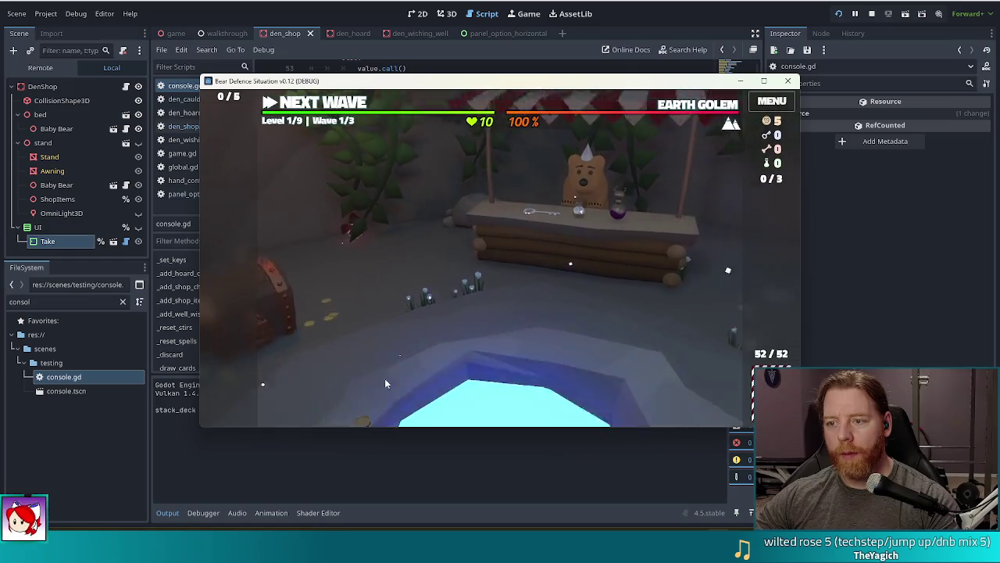
{"action": "left_click", "coordinate": [854, 14]}
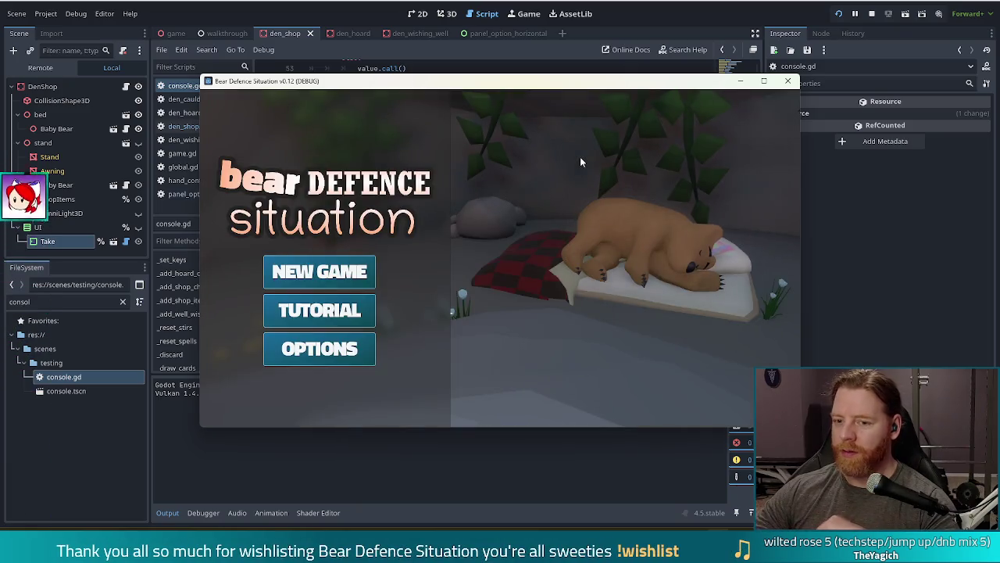
{"action": "left_click", "coordinate": [364, 311]}
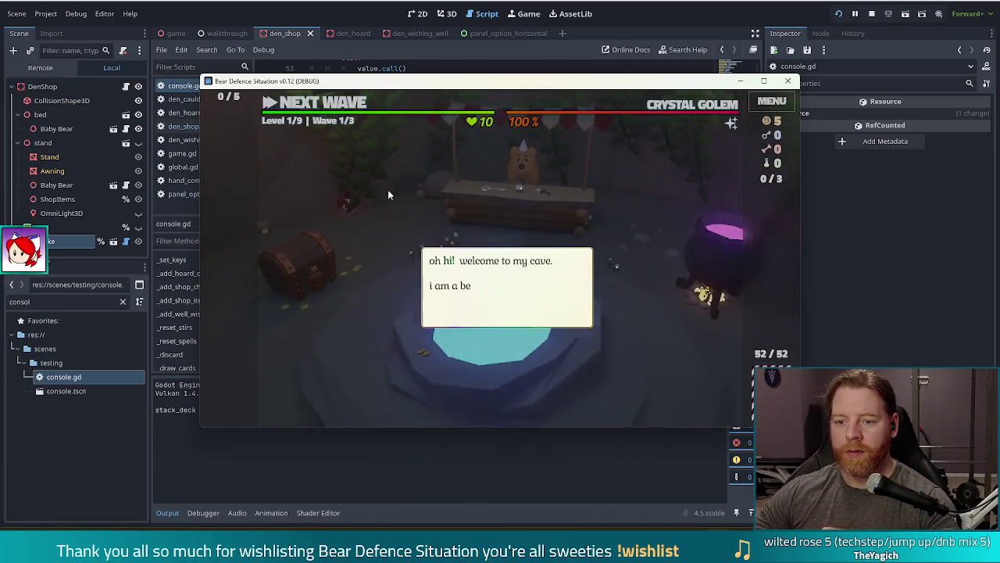
{"action": "left_click", "coordinate": [607, 192]}
{"action": "left_click", "coordinate": [609, 192]}
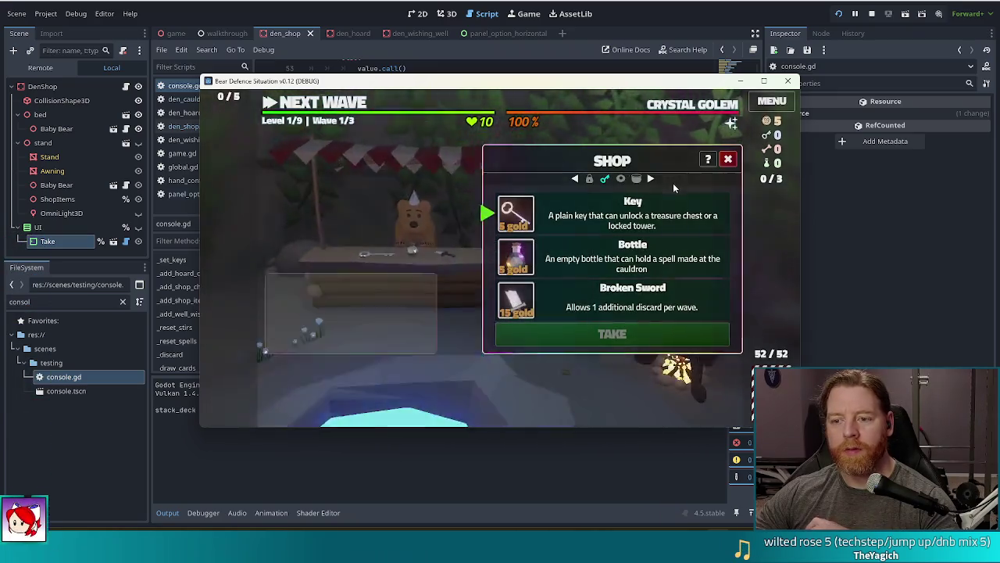
{"action": "left_click", "coordinate": [594, 223]}
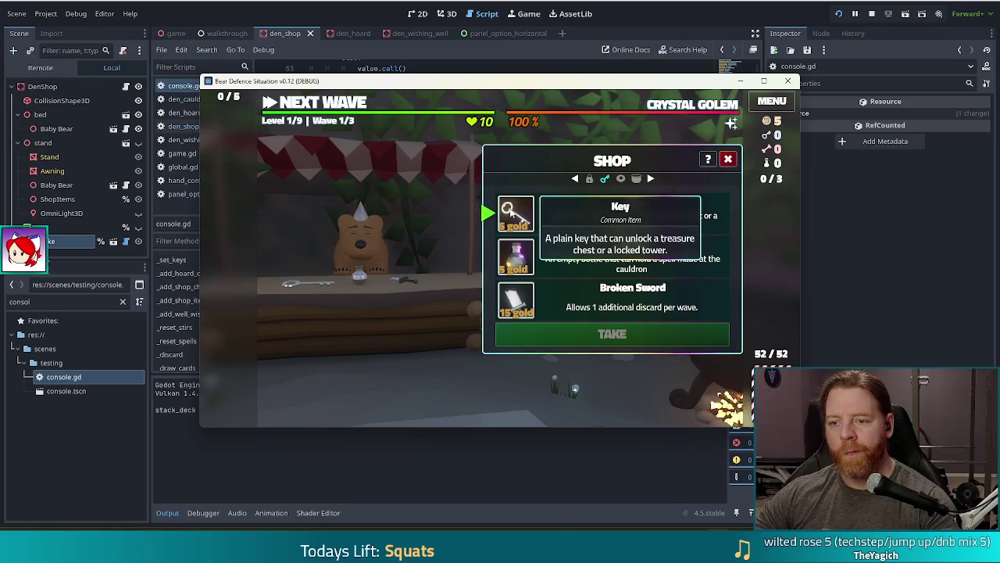
- Buy the Key from the shop for 5 gold and dismiss the hint
{"action": "left_click", "coordinate": [506, 233]}
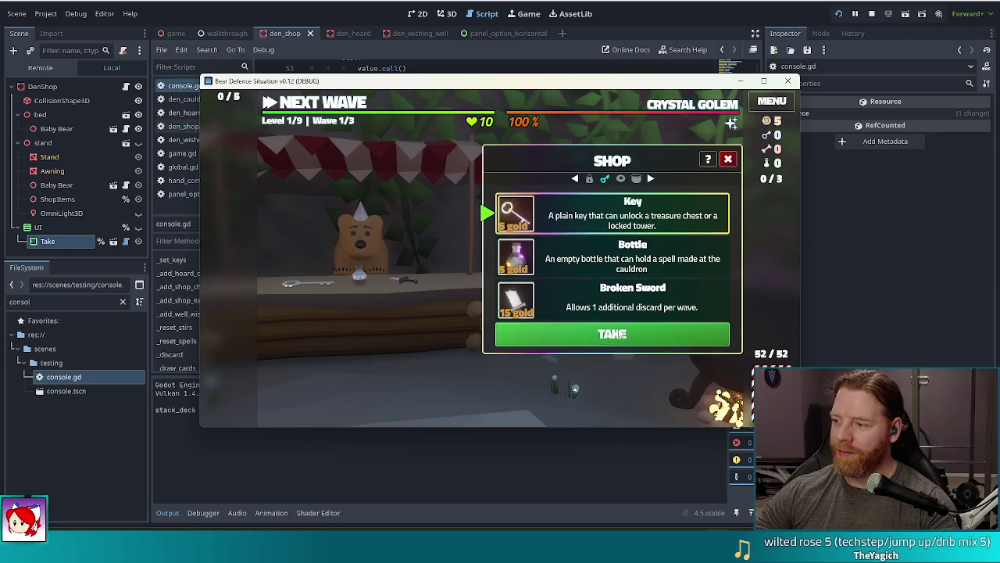
{"action": "left_click", "coordinate": [567, 333]}
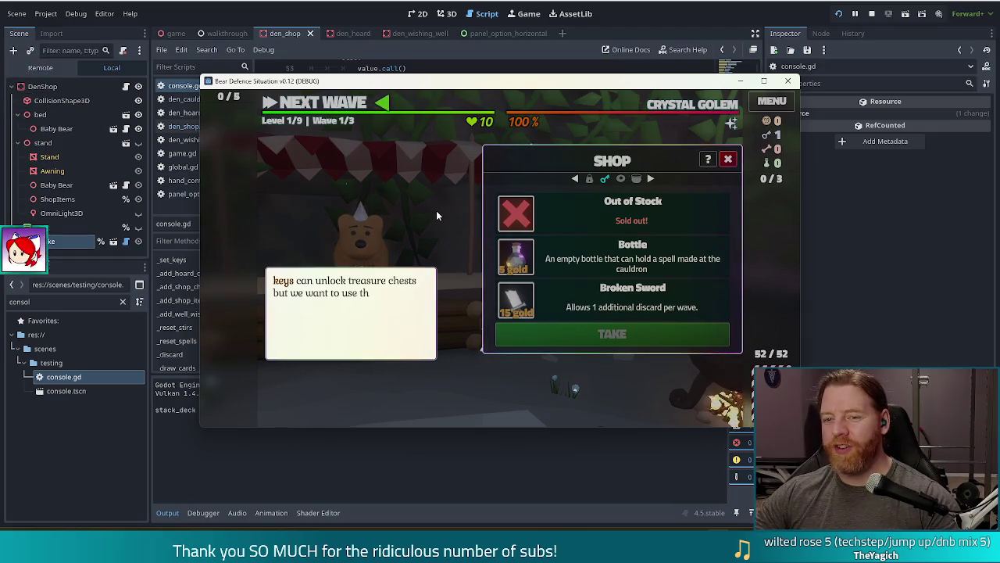
{"action": "left_click", "coordinate": [460, 209]}
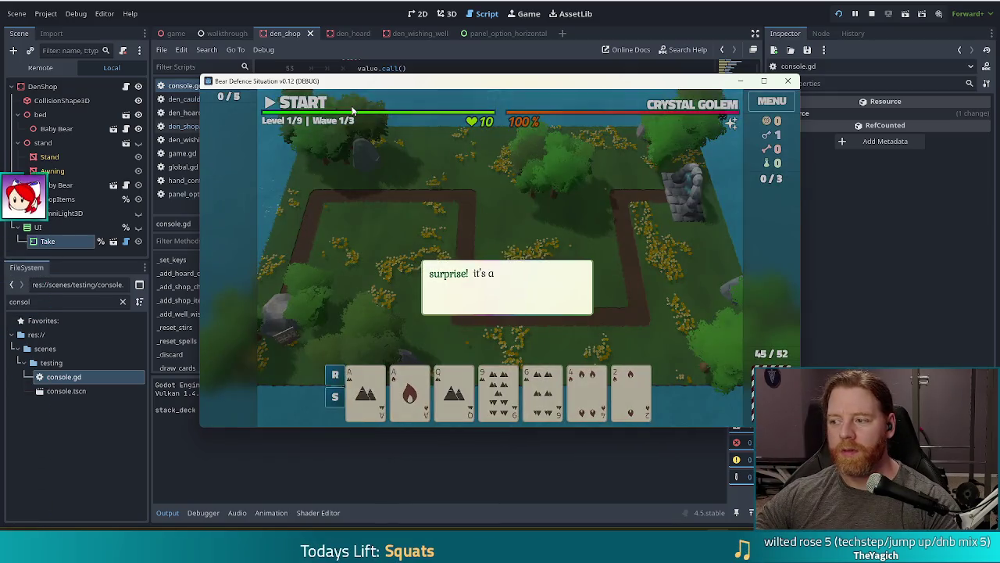
- Close the tutorial dialogue and discard four cards for new ones
{"action": "left_click", "coordinate": [478, 216]}
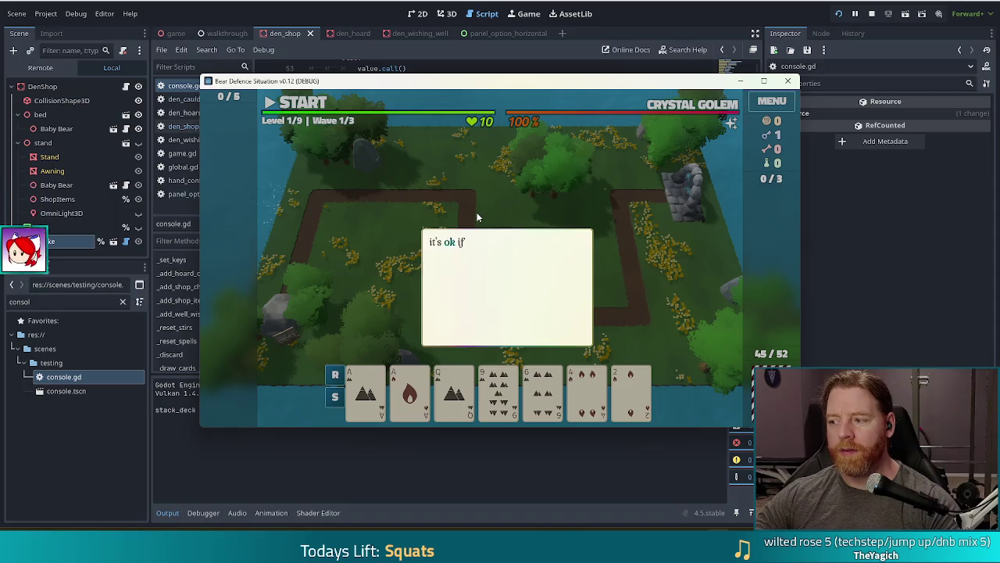
{"action": "left_click", "coordinate": [536, 194]}
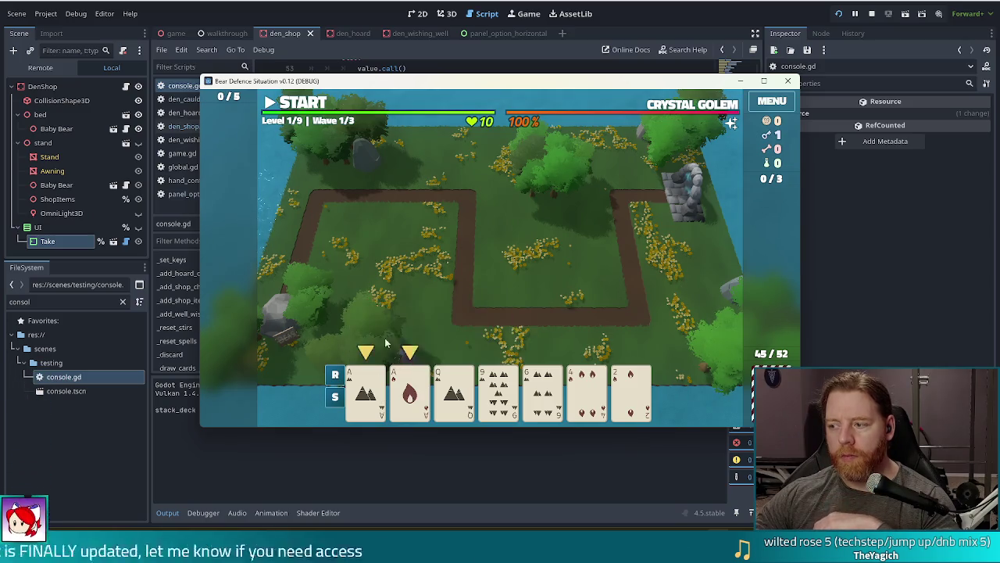
{"action": "mouse_move", "coordinate": [632, 395]}
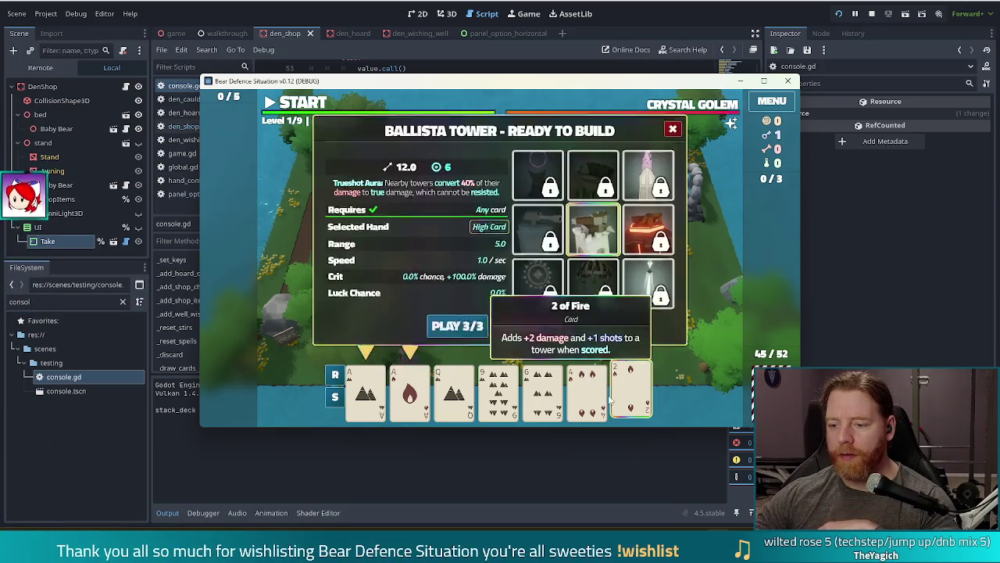
{"action": "left_click", "coordinate": [536, 328]}
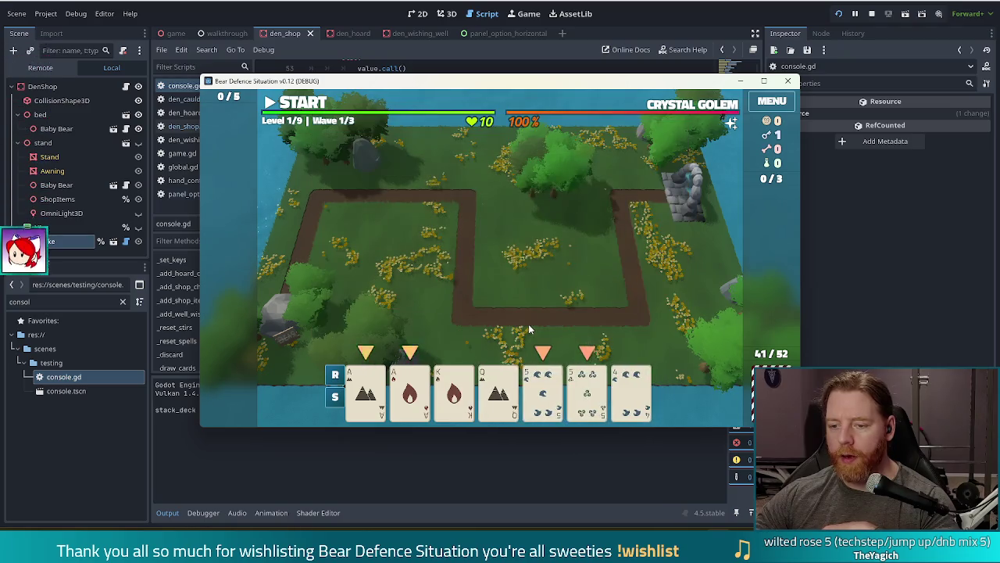
- Unlock the Lightning Tower with the key, then build a Ballista Tower beside the right path
{"action": "mouse_move", "coordinate": [498, 395]}
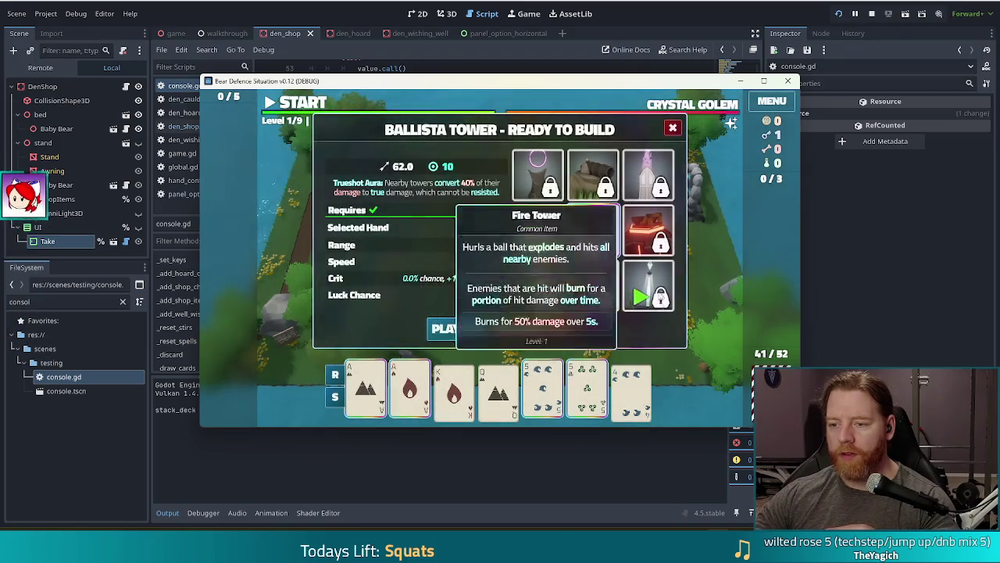
{"action": "left_click", "coordinate": [660, 303]}
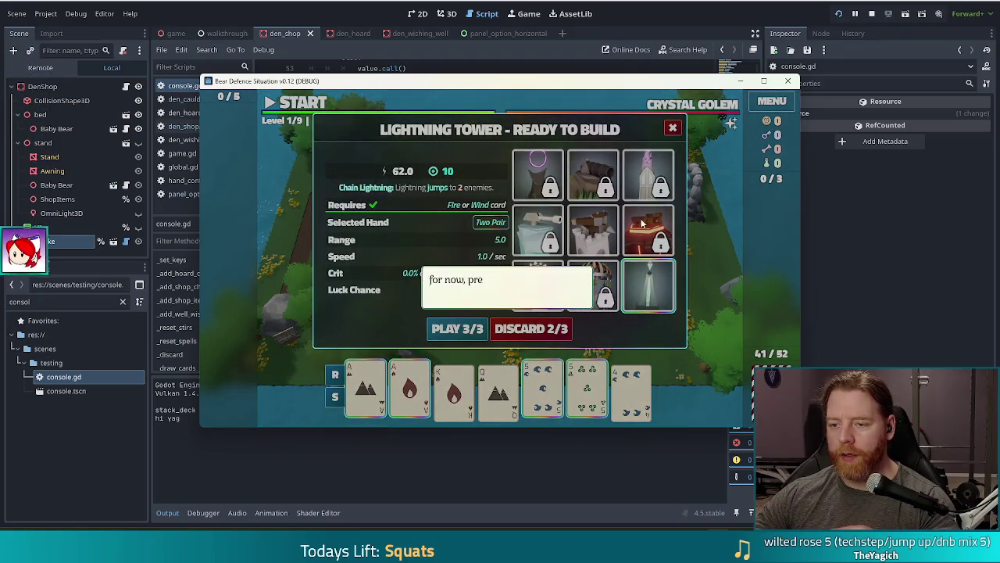
{"action": "left_click", "coordinate": [538, 286]}
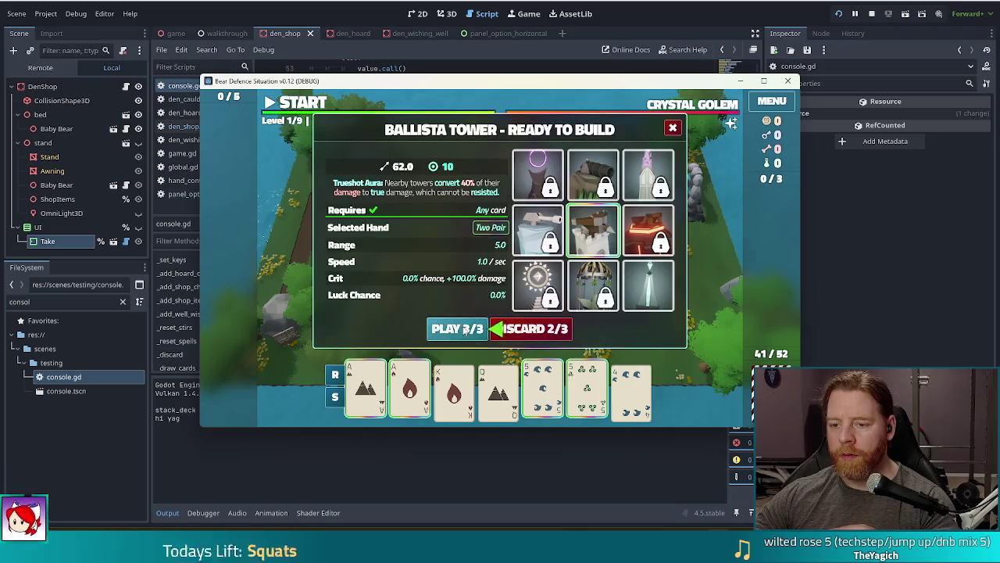
{"action": "left_click", "coordinate": [459, 328]}
{"action": "left_click", "coordinate": [582, 276]}
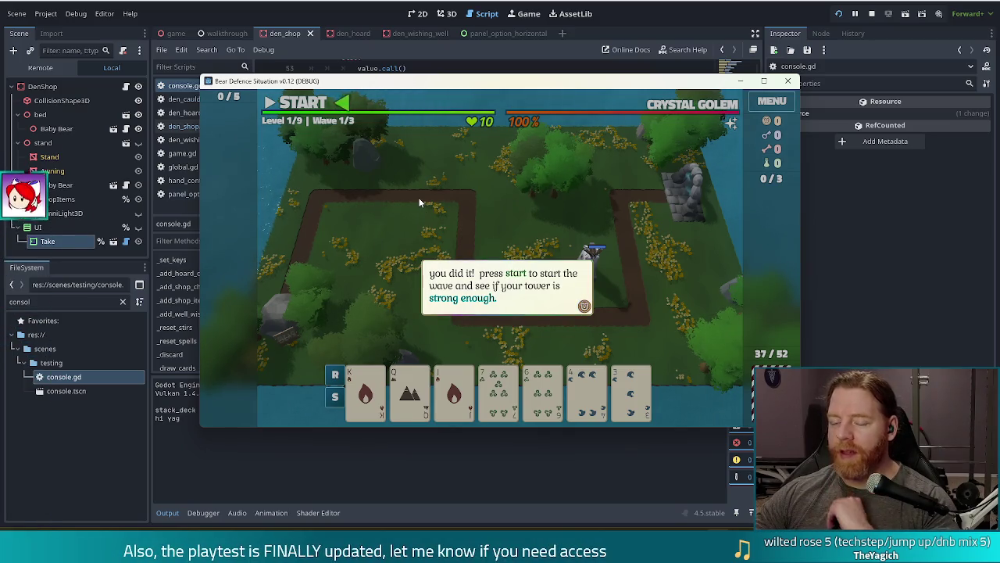
{"action": "left_click", "coordinate": [505, 180]}
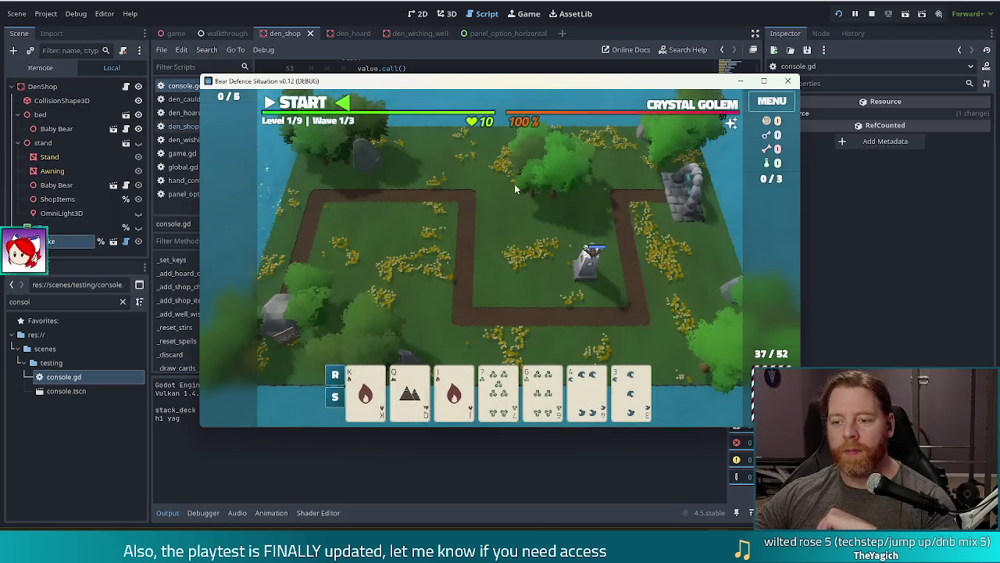
- Start wave 1 with START and pause it with Space
{"action": "left_click", "coordinate": [311, 108]}
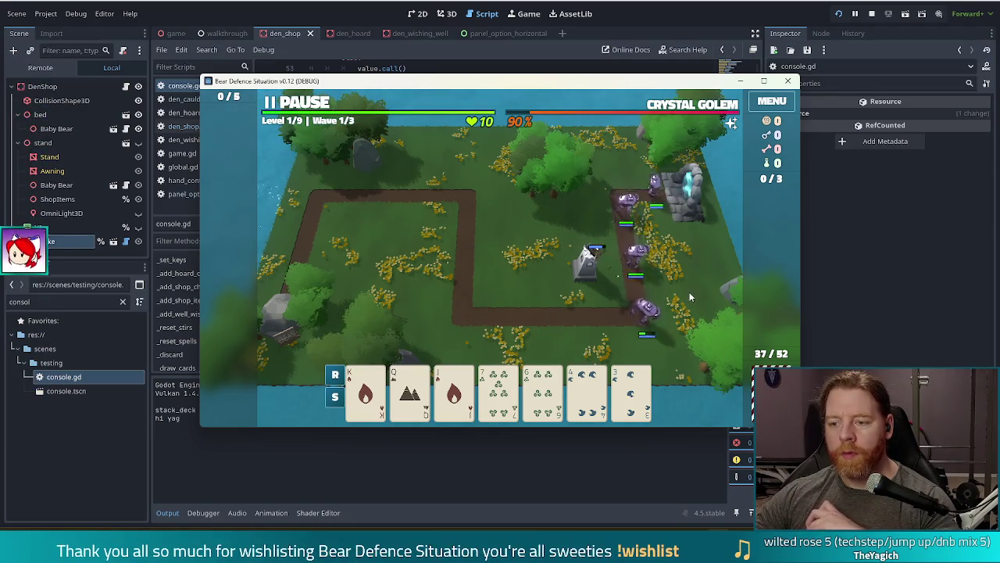
{"action": "key", "text": "space"}
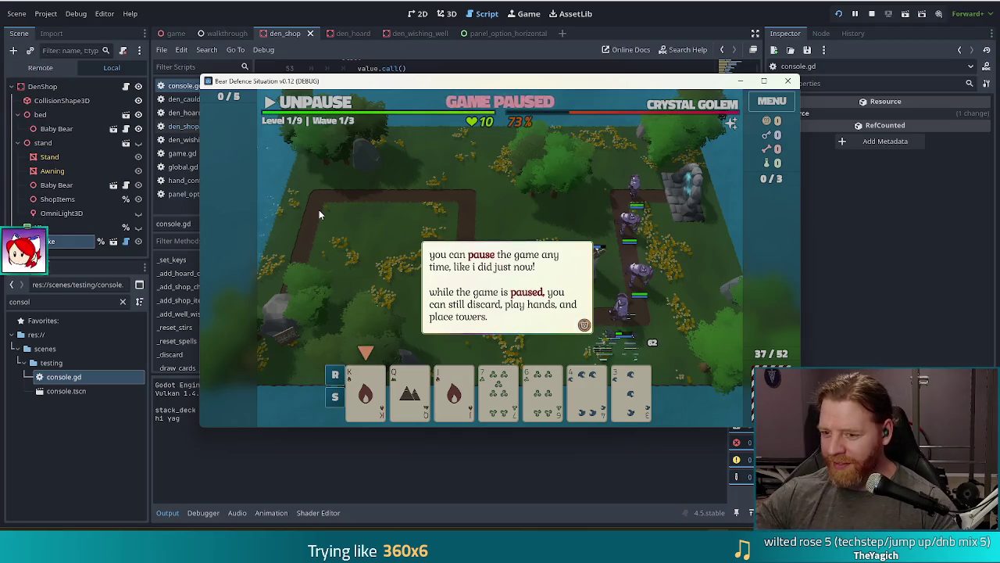
{"action": "left_click", "coordinate": [418, 184]}
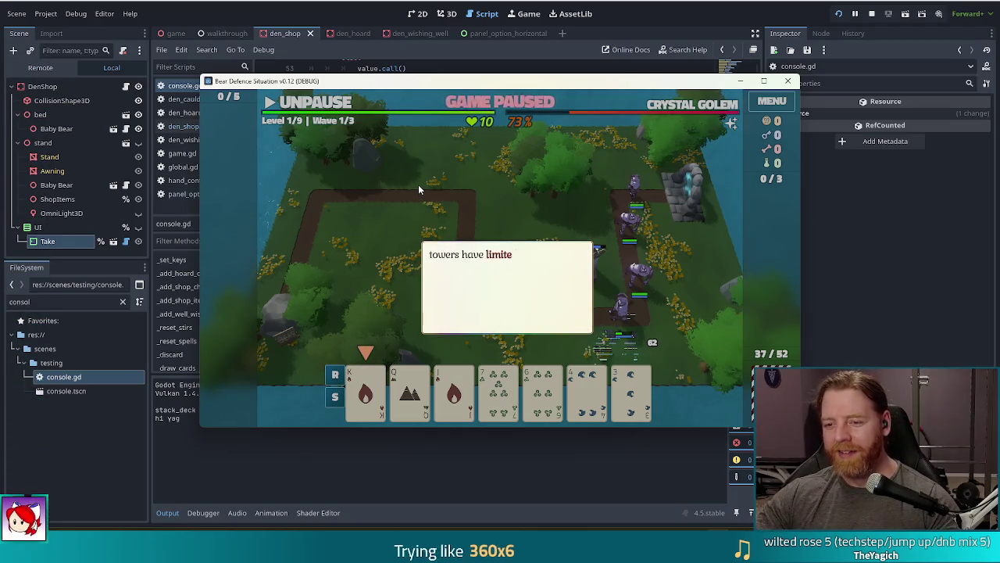
{"action": "left_click", "coordinate": [516, 225]}
{"action": "left_click", "coordinate": [560, 202]}
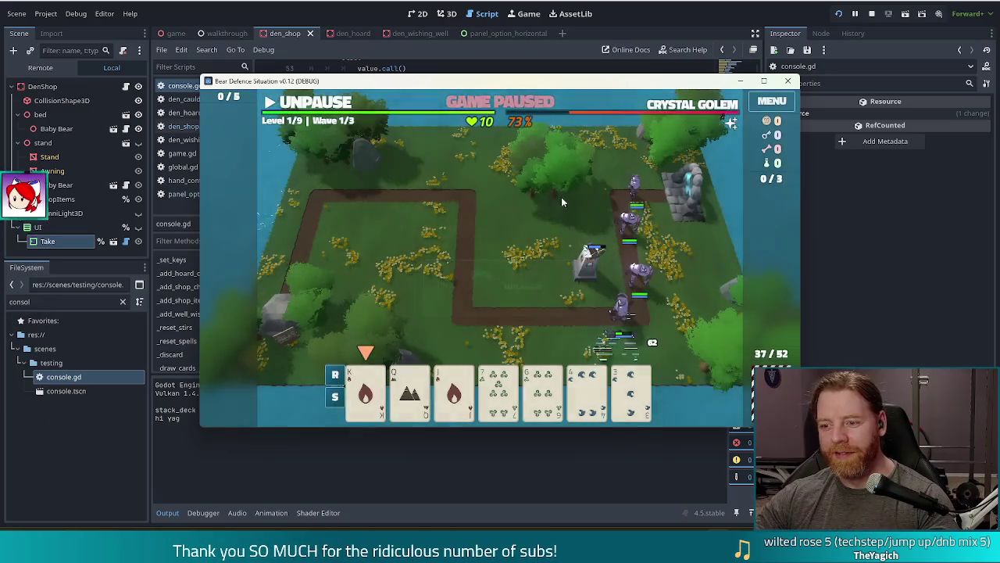
{"action": "left_click", "coordinate": [316, 110]}
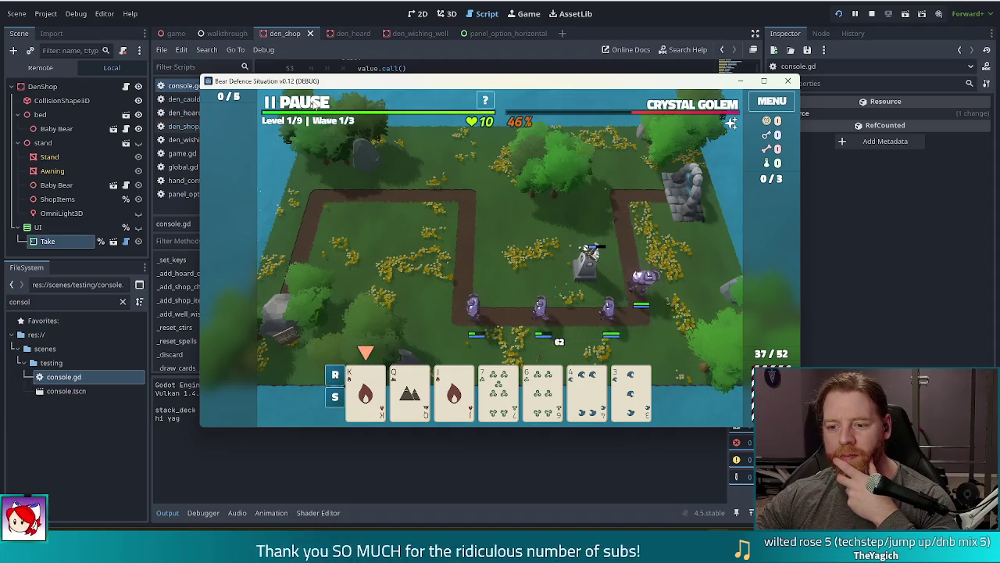
{"action": "left_click", "coordinate": [313, 105]}
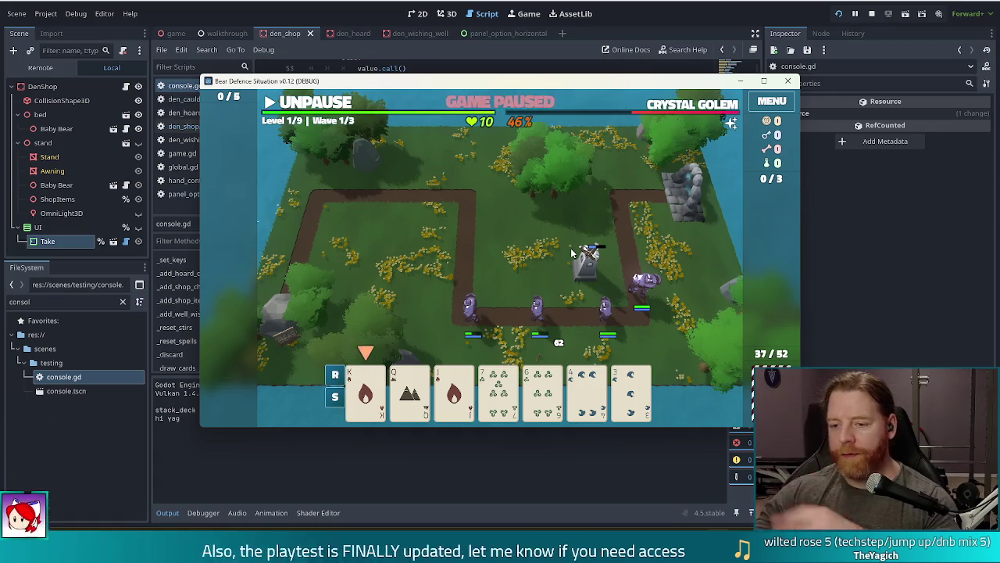
- Play the King of Fire card and place its ballista beside the top-left path bend
{"action": "left_click", "coordinate": [381, 388]}
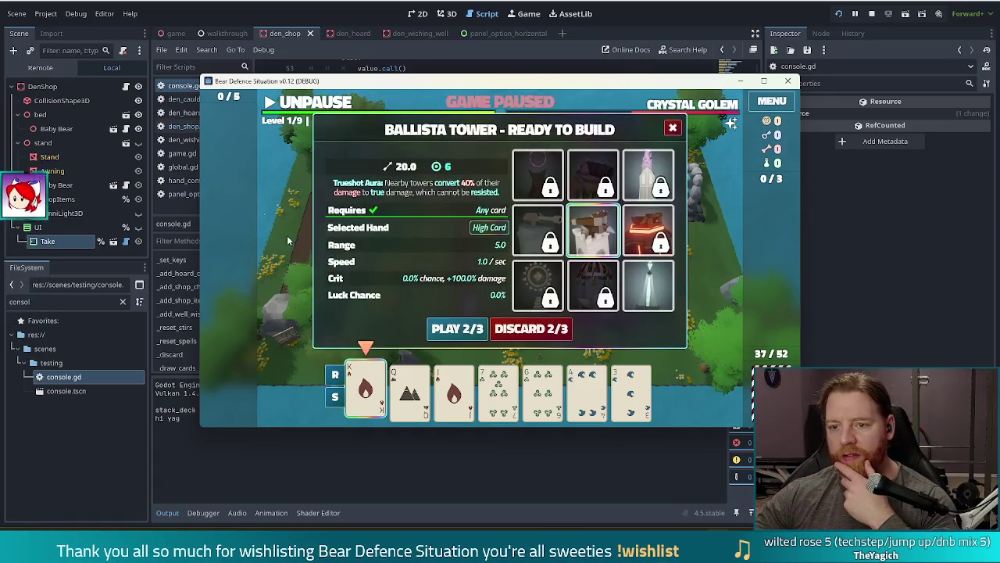
{"action": "left_click", "coordinate": [382, 388]}
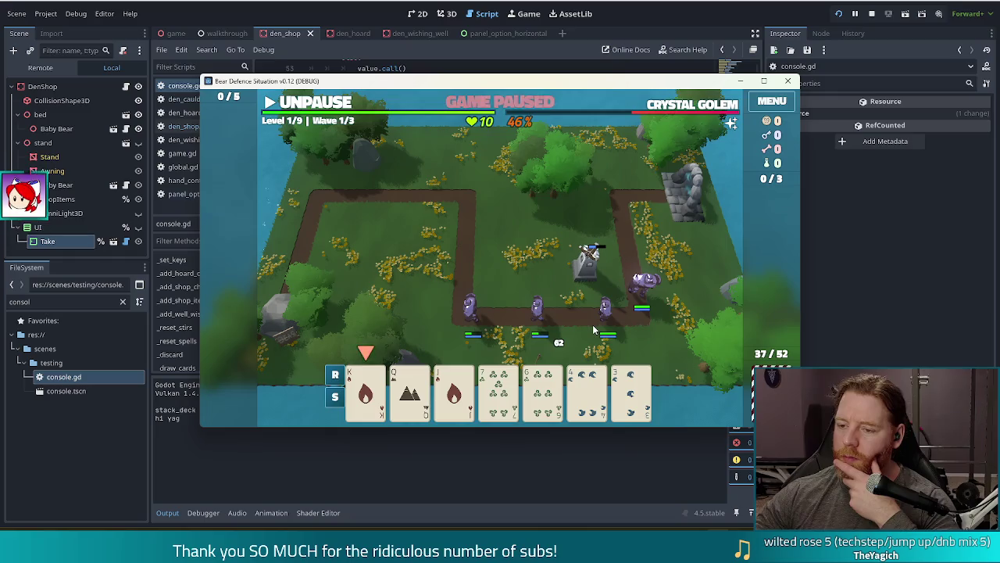
{"action": "left_click", "coordinate": [366, 390]}
{"action": "left_click", "coordinate": [456, 328]}
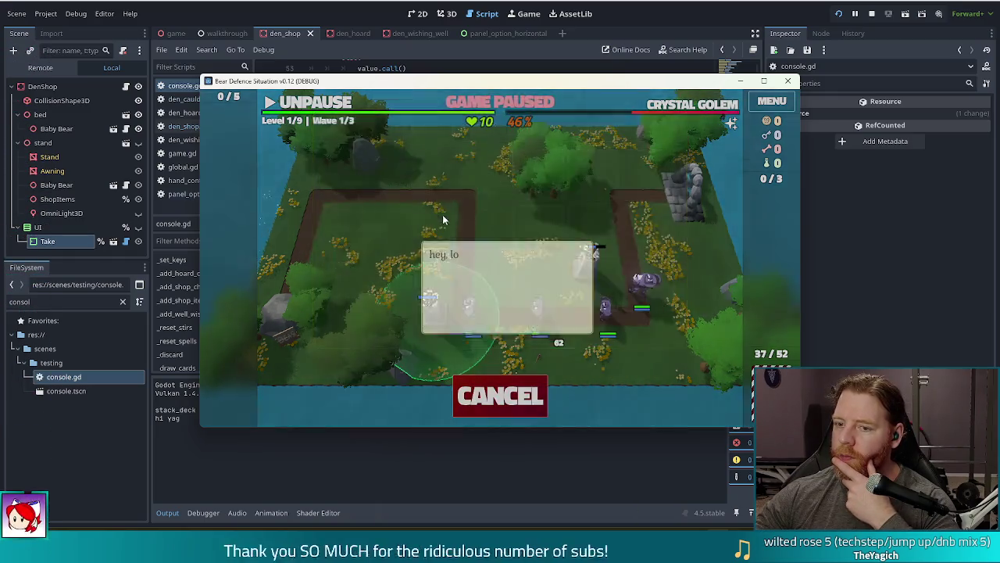
{"action": "left_click", "coordinate": [483, 191]}
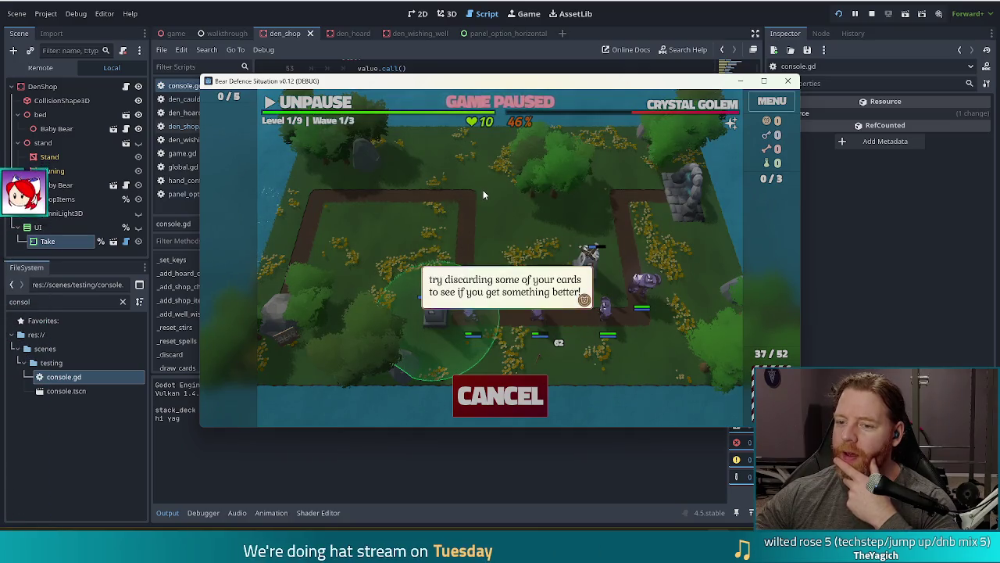
{"action": "left_click", "coordinate": [483, 191]}
{"action": "left_click", "coordinate": [441, 211]}
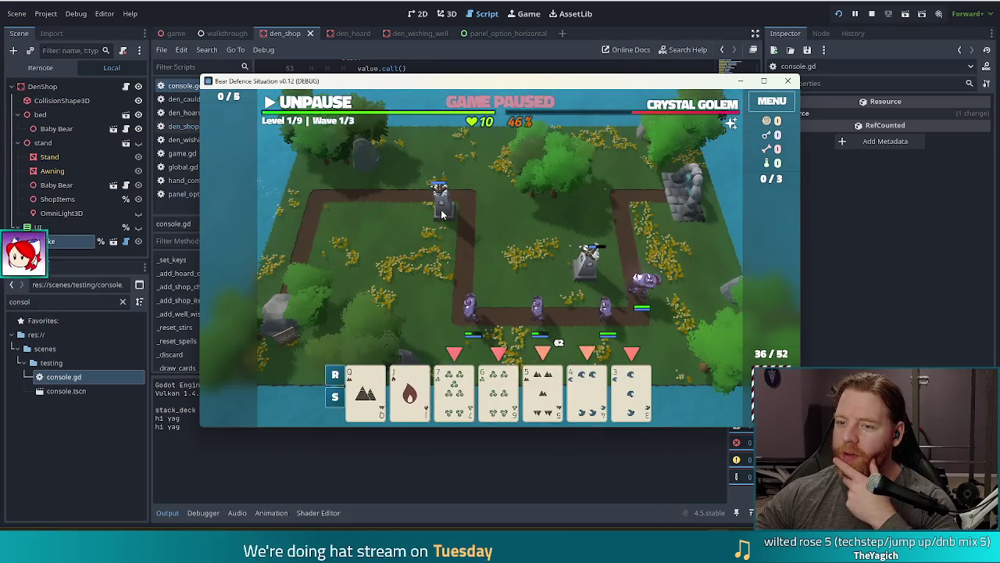
- Unpause so wave 1 plays out, then close the game to stop debugging
{"action": "left_click", "coordinate": [312, 109]}
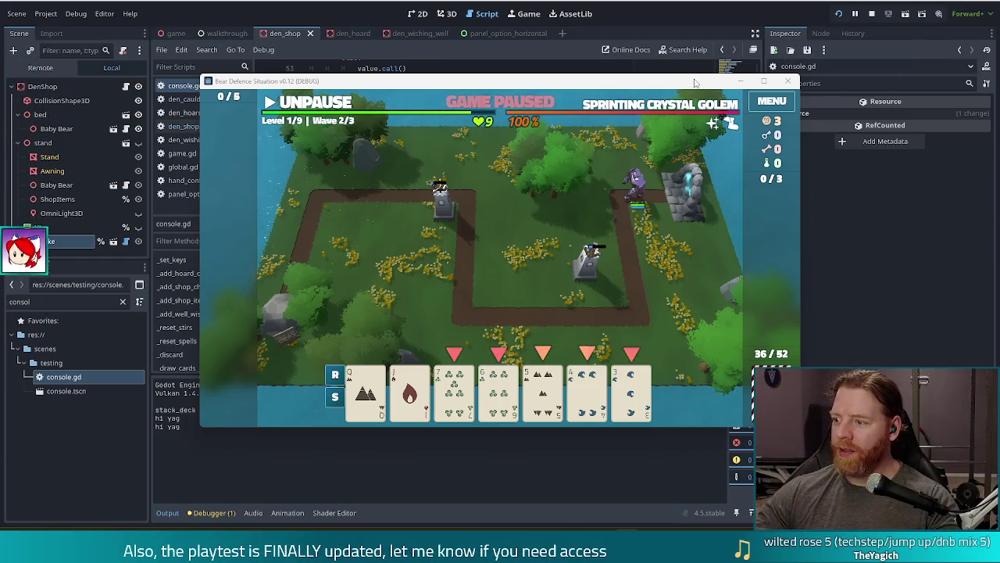
{"action": "left_click", "coordinate": [871, 14]}
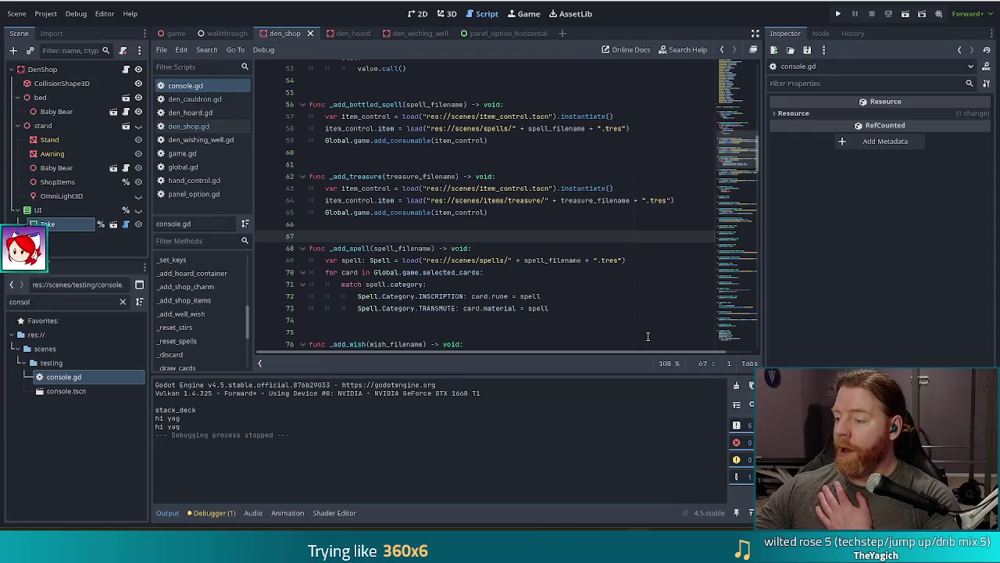
{"action": "left_click", "coordinate": [507, 226]}
{"action": "mouse_move", "coordinate": [468, 190]}
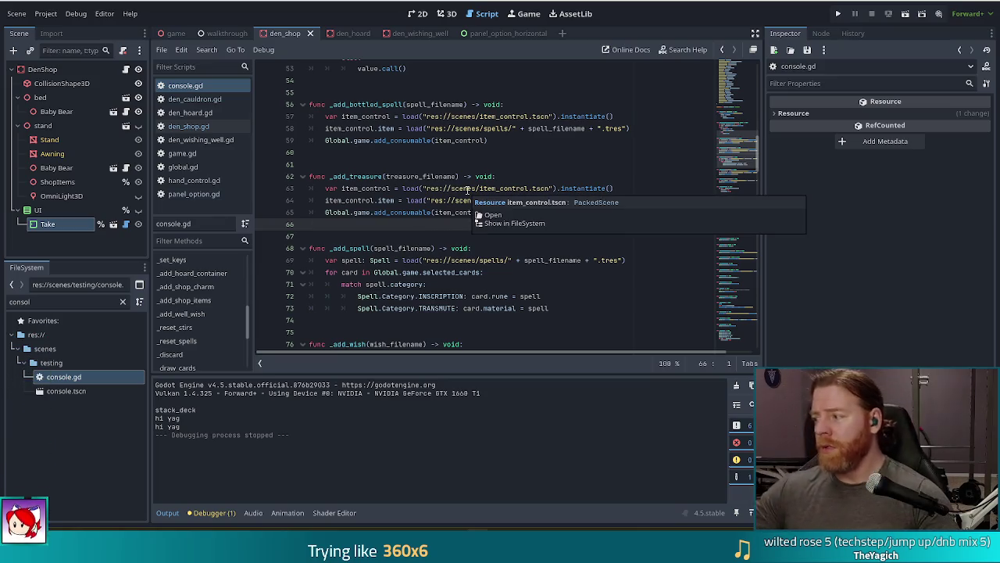
{"action": "left_click", "coordinate": [9, 302]}
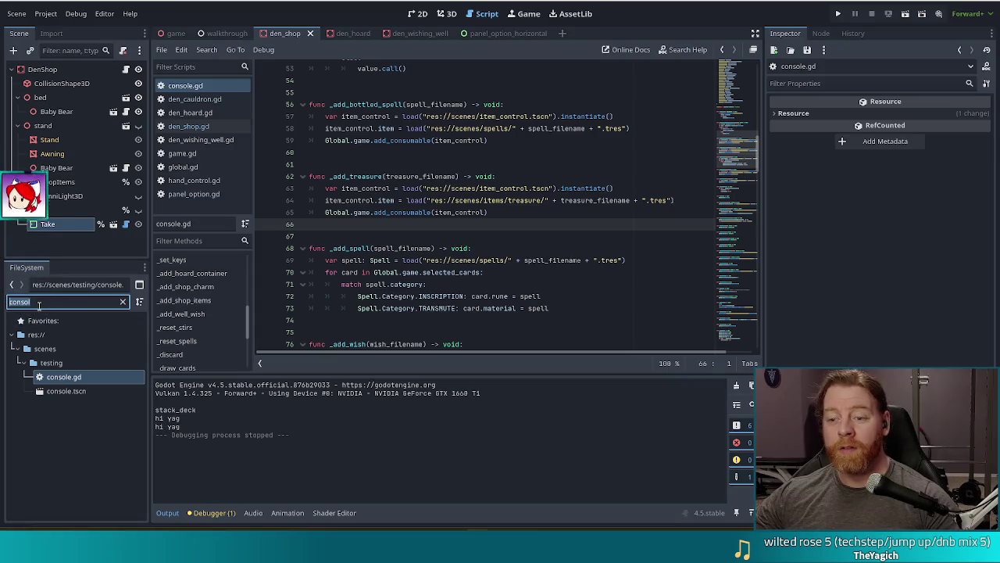
{"action": "left_click", "coordinate": [50, 301]}
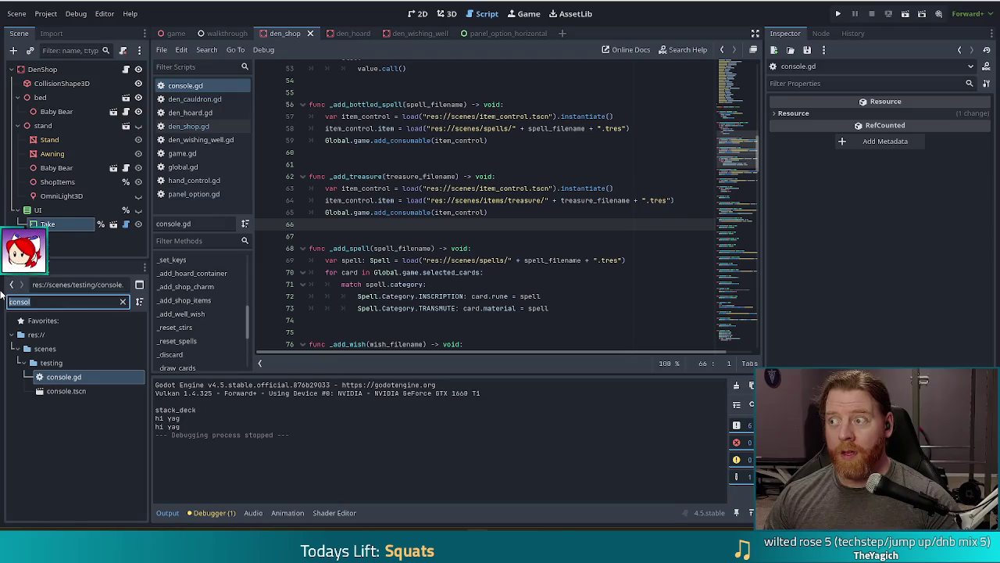
- Open walkthrough.gd from the FileSystem filter 'walk' and search it for 'lives_los'
{"action": "type", "text": "walk"}
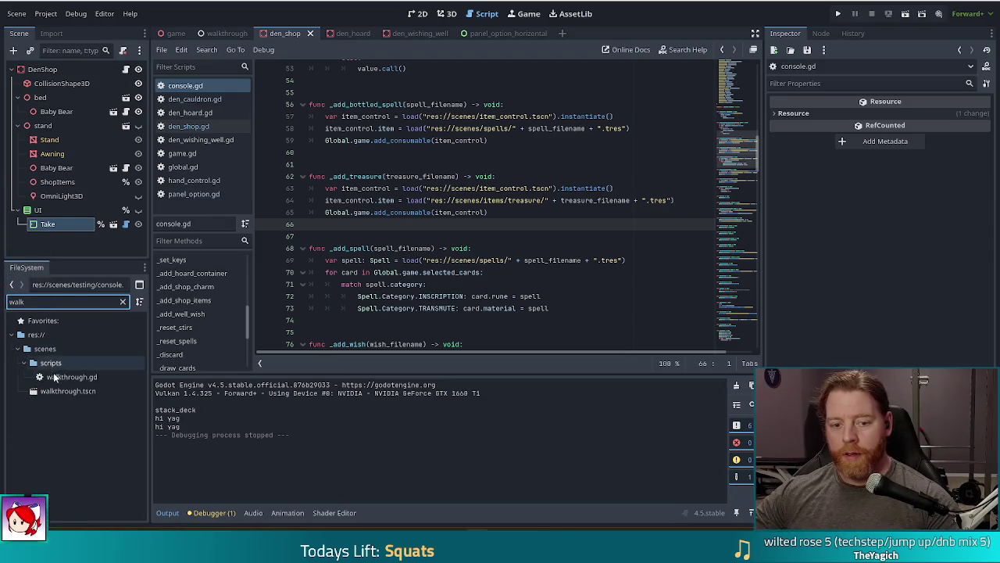
{"action": "double_click", "coordinate": [71, 377]}
{"action": "left_click", "coordinate": [411, 247]}
{"action": "key", "text": "ctrl+f"}
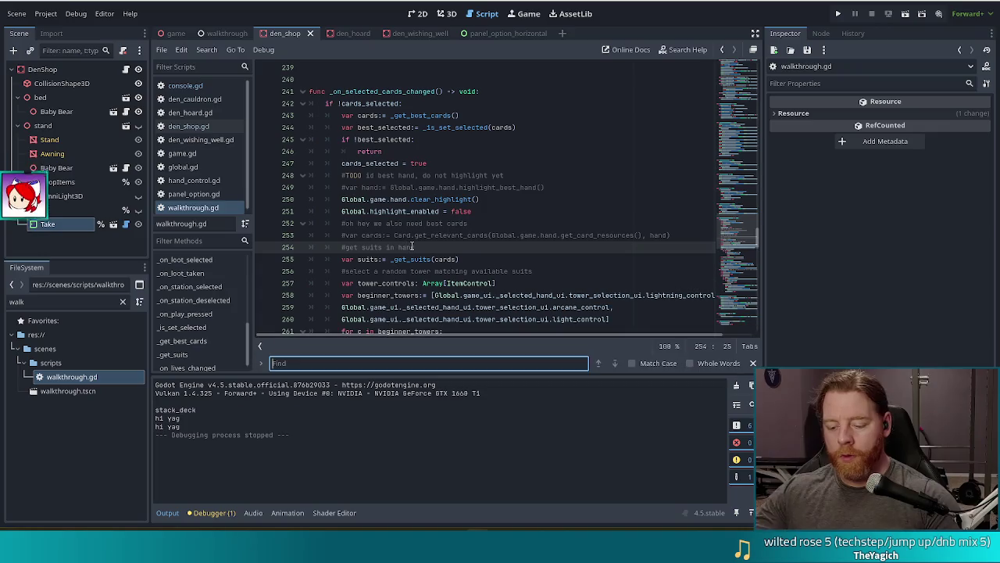
{"action": "type", "text": "lives_los"}
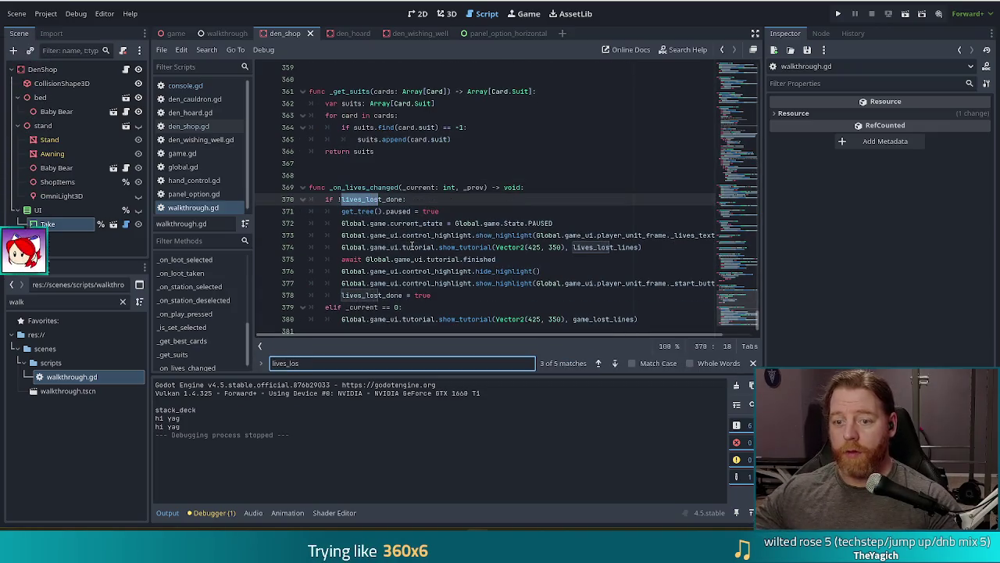
- Select the lives_lost_done = true statement on line 378 and run the game
{"action": "left_click", "coordinate": [339, 296]}
{"action": "key", "text": "End"}
{"action": "key", "text": "shift+Home"}
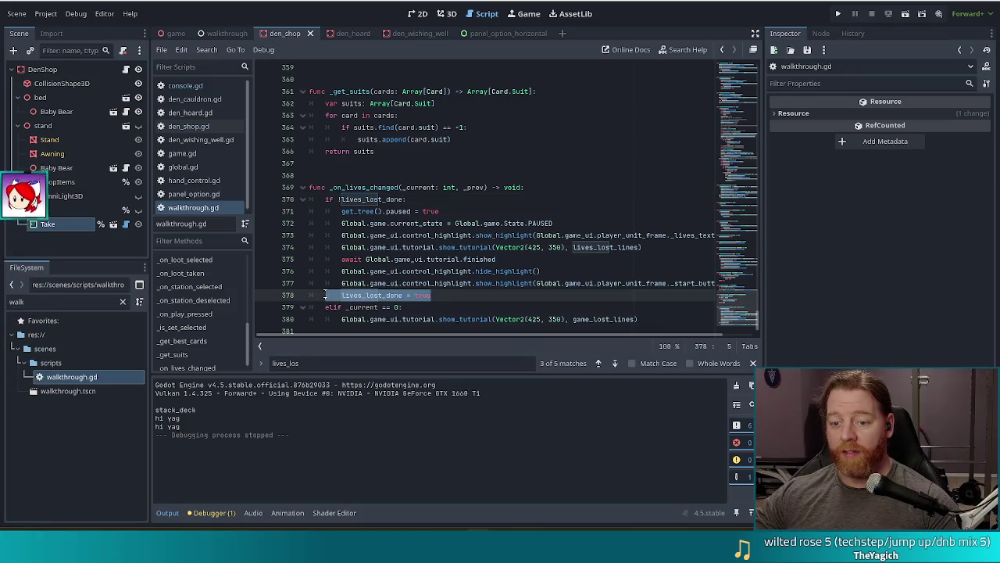
{"action": "mouse_move", "coordinate": [348, 295]}
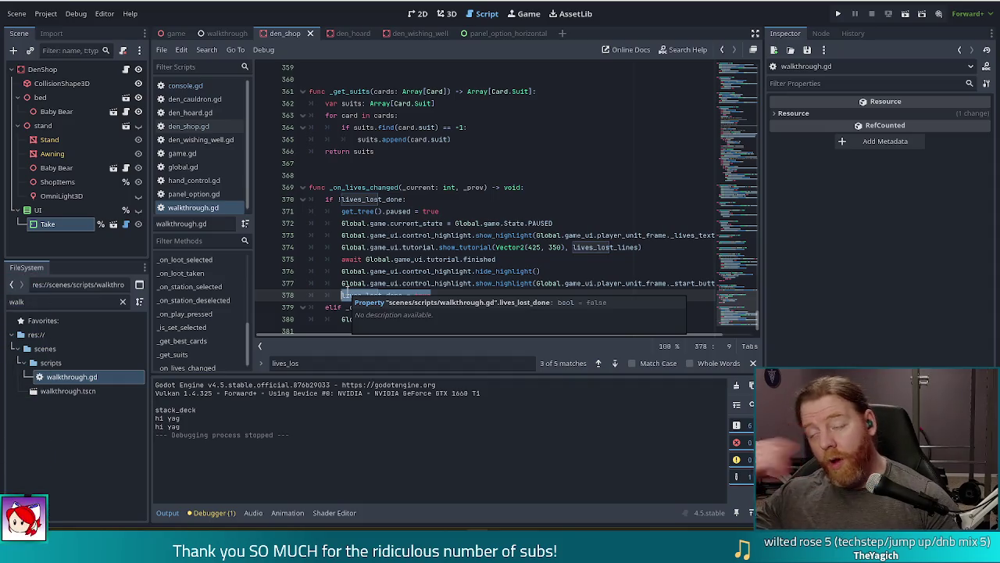
{"action": "left_click", "coordinate": [549, 246]}
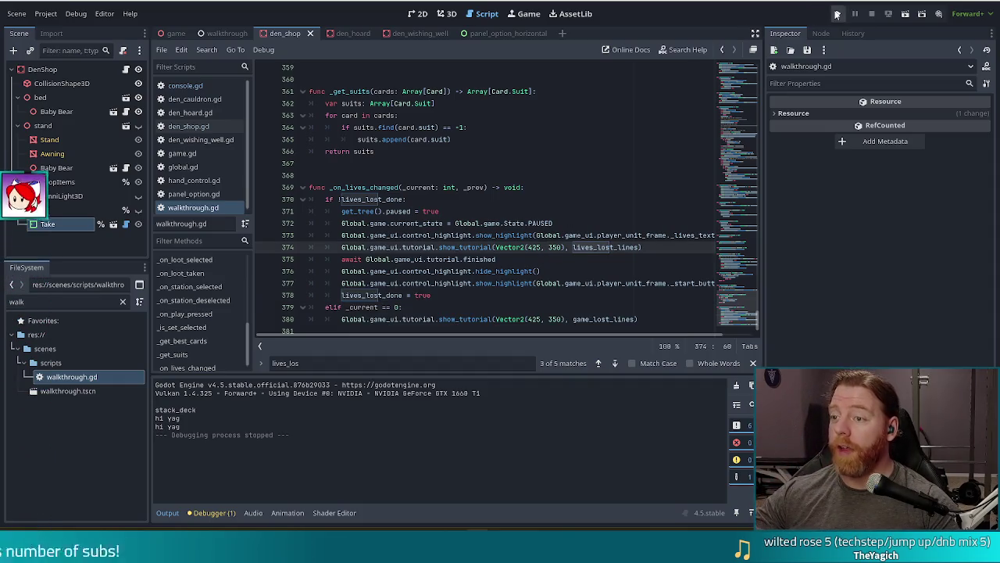
- Launch the game, start the Tutorial and advance the welcome dialogue to the shop
{"action": "left_click", "coordinate": [839, 14]}
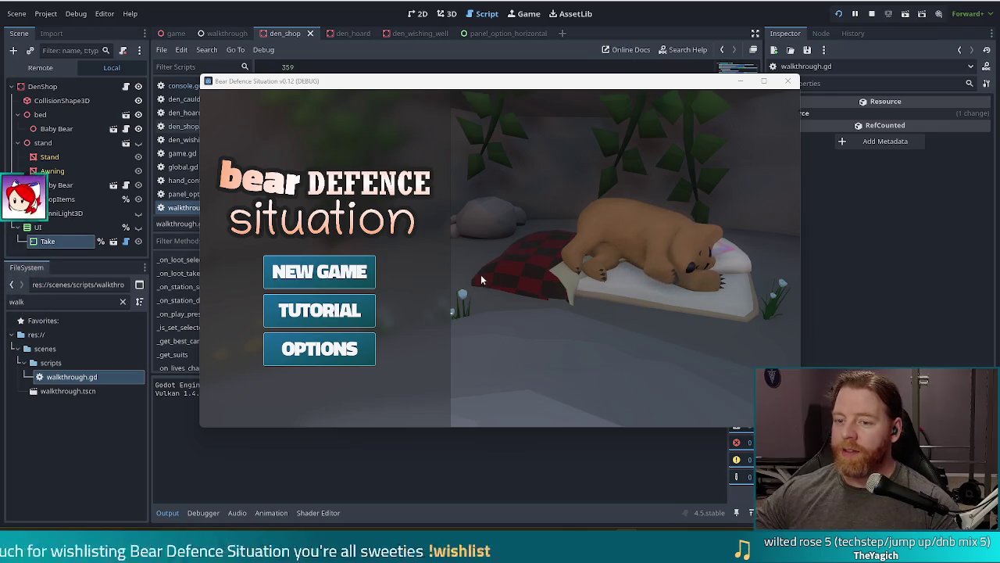
{"action": "left_click", "coordinate": [344, 311]}
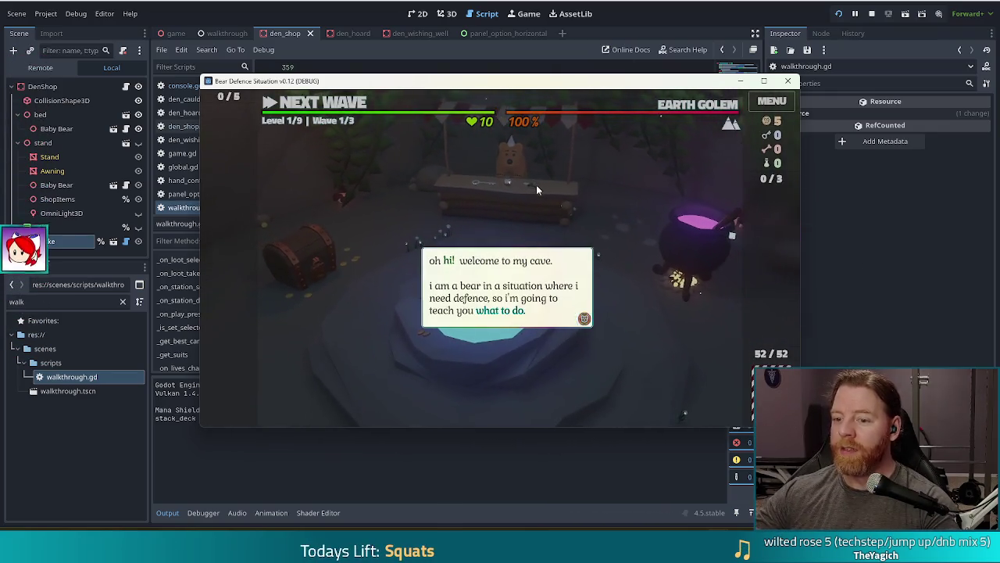
{"action": "left_click", "coordinate": [583, 193]}
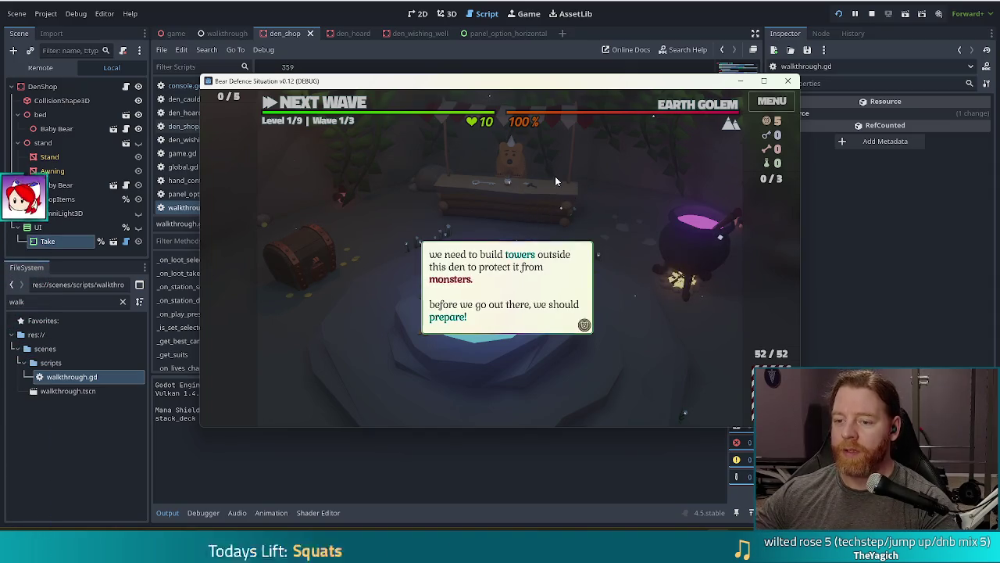
{"action": "left_click", "coordinate": [555, 175]}
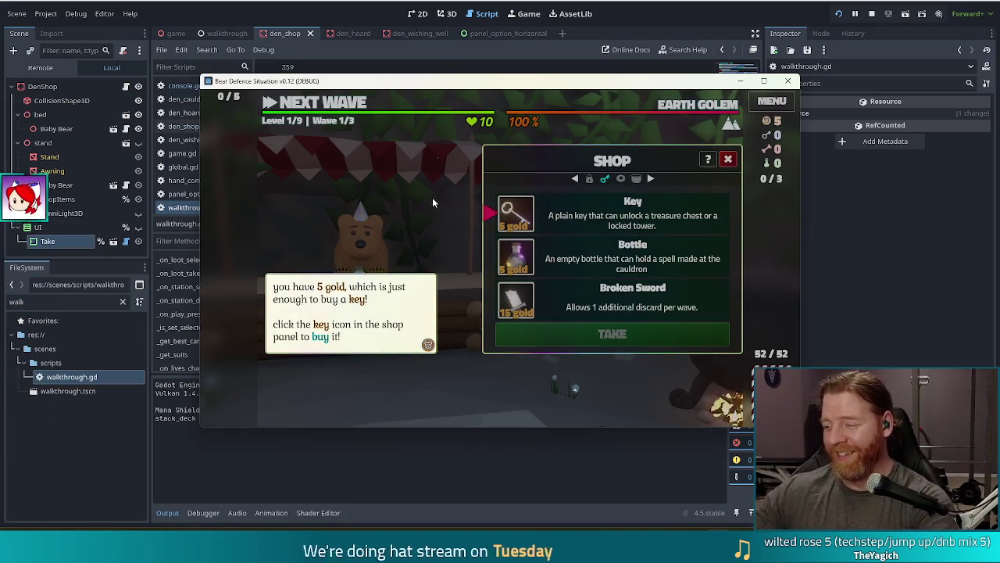
- Buy the Key with 5 gold and dismiss the map, build menu and gold tutorial messages
{"action": "left_click", "coordinate": [516, 212]}
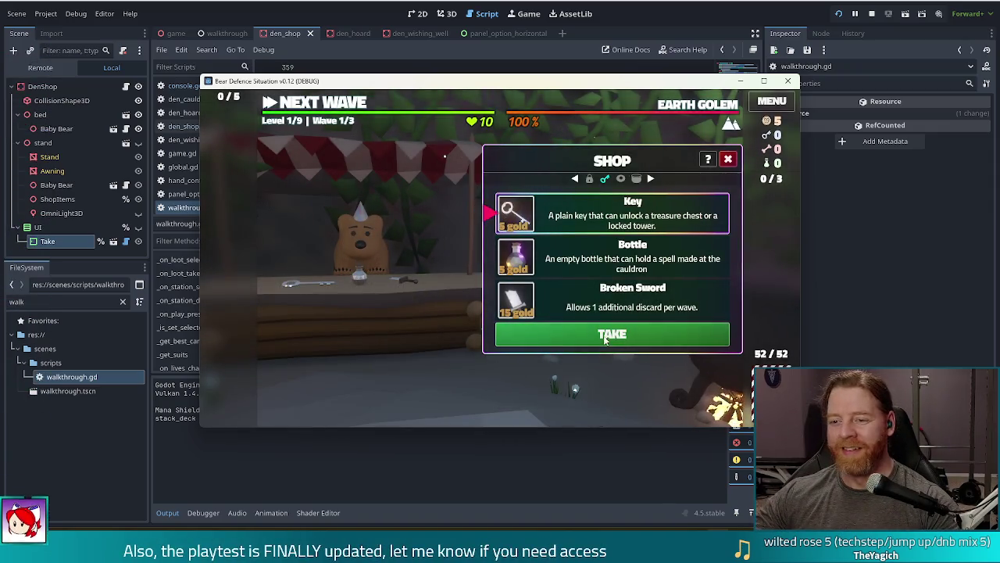
{"action": "left_click", "coordinate": [618, 334]}
{"action": "left_click", "coordinate": [352, 221]}
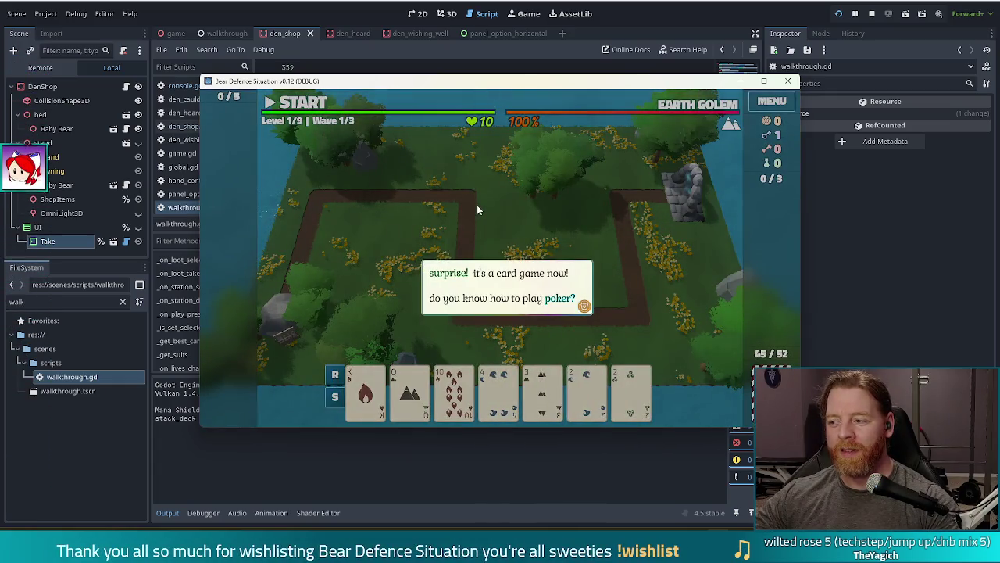
{"action": "left_click", "coordinate": [476, 205]}
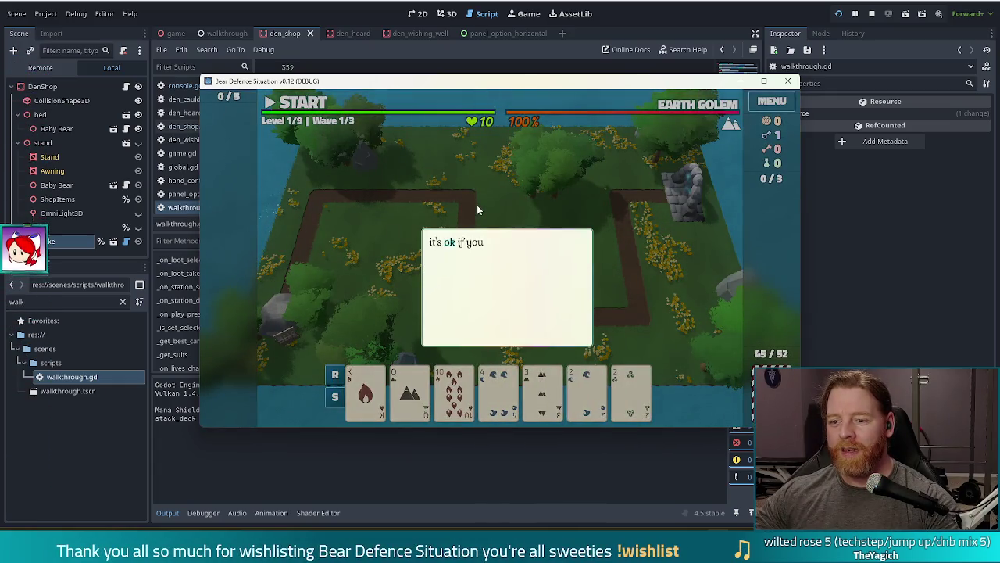
{"action": "left_click", "coordinate": [380, 185]}
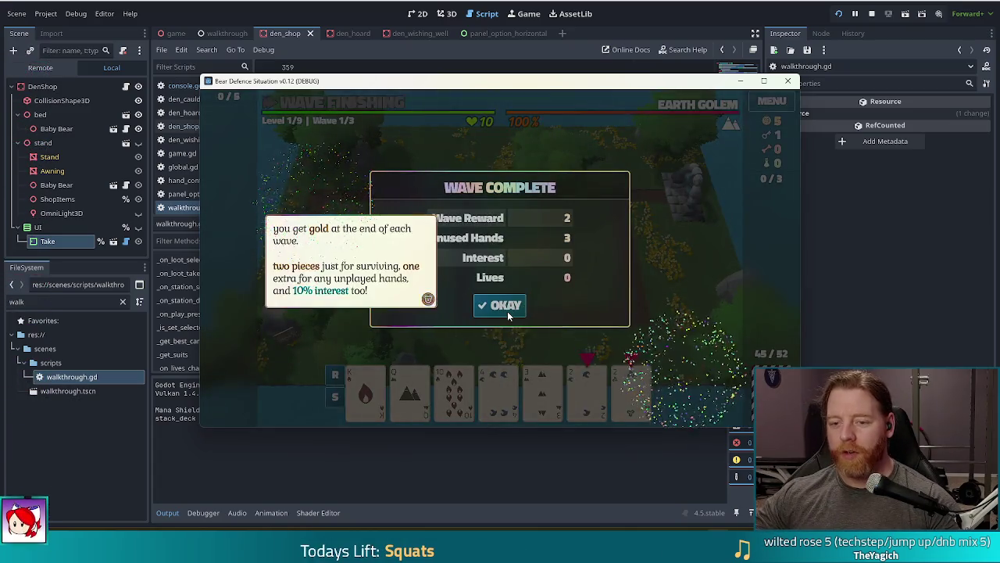
{"action": "left_click", "coordinate": [524, 203]}
- Close the wave 1 summary and click through the wave 2 tutorial tips
{"action": "left_click", "coordinate": [500, 304]}
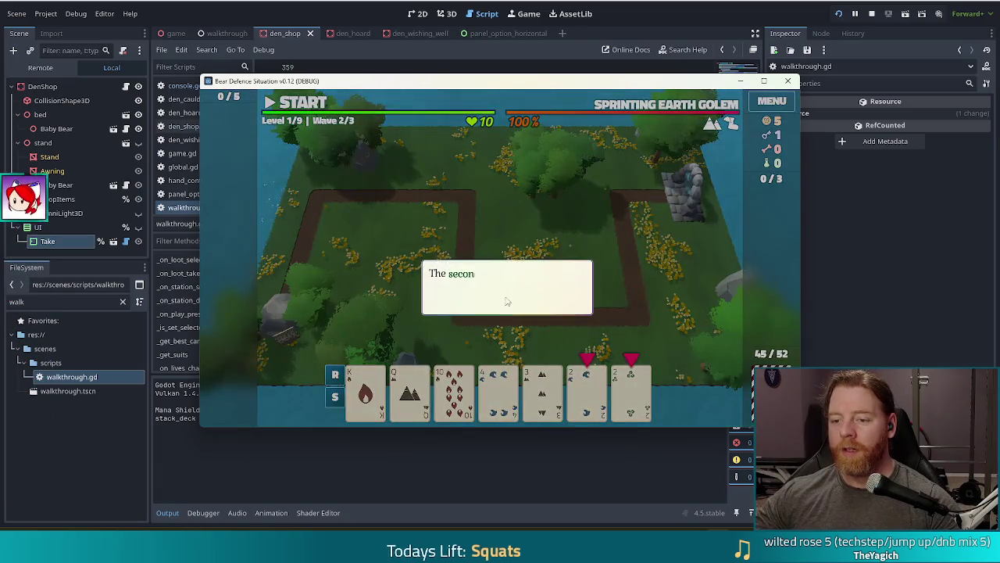
{"action": "left_click", "coordinate": [595, 203]}
{"action": "left_click", "coordinate": [551, 211]}
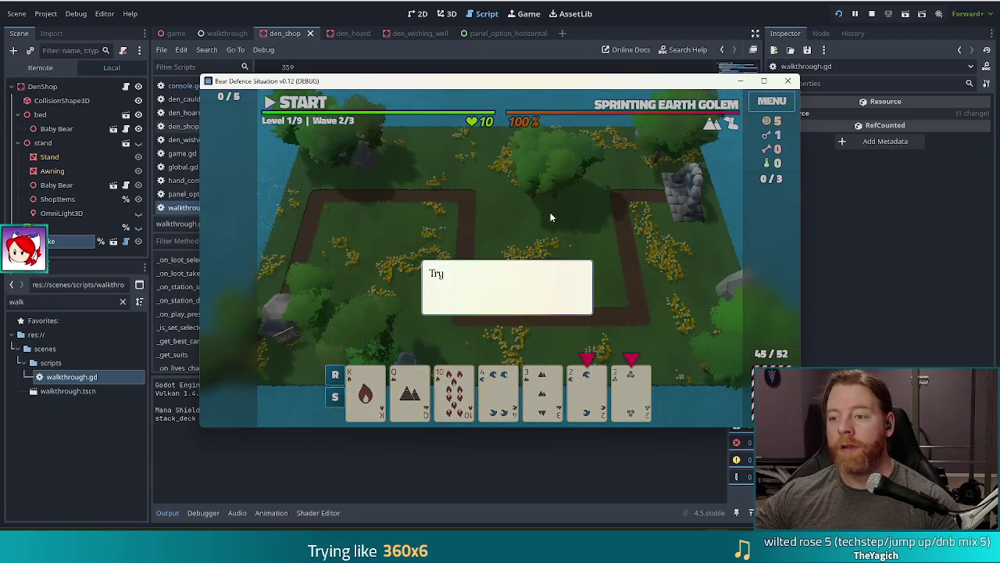
{"action": "left_click", "coordinate": [558, 202]}
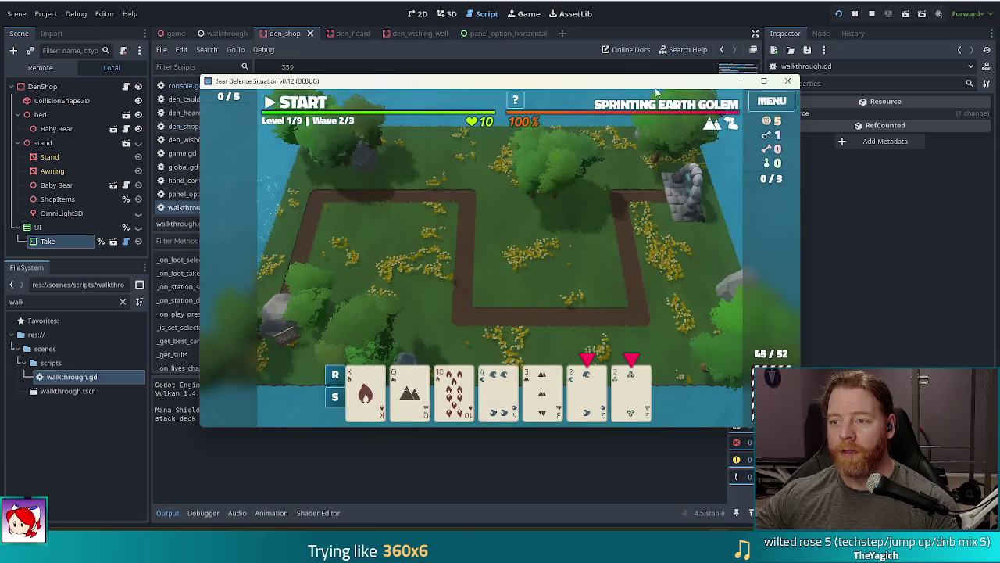
{"action": "mouse_move", "coordinate": [659, 103]}
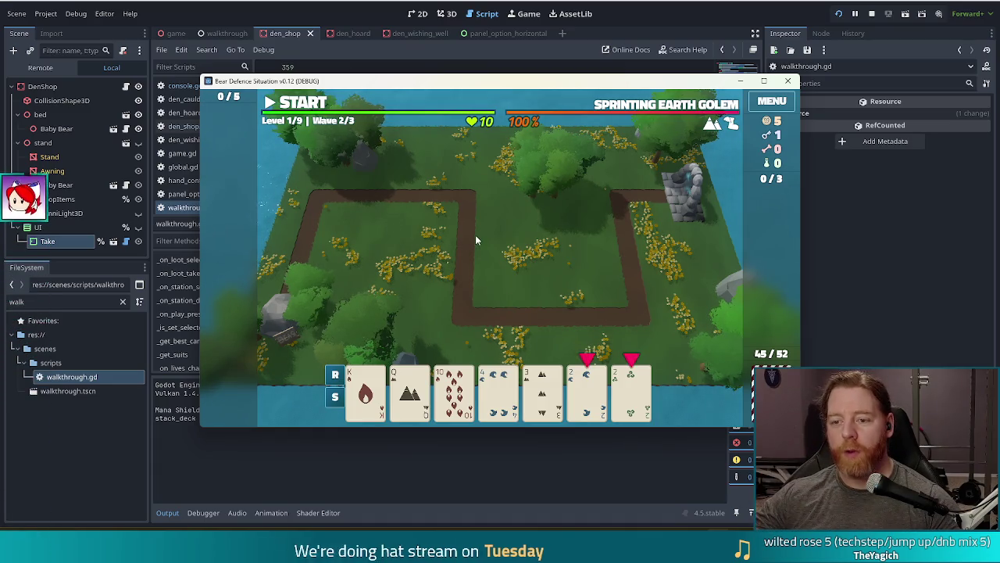
{"action": "key", "text": "F8"}
- Finish wave 2 and close its summary showing reward 2, unused hands 3, interest 1
{"action": "left_click", "coordinate": [338, 295]}
{"action": "key", "text": "ctrl+k"}
{"action": "key", "text": "ctrl+s"}
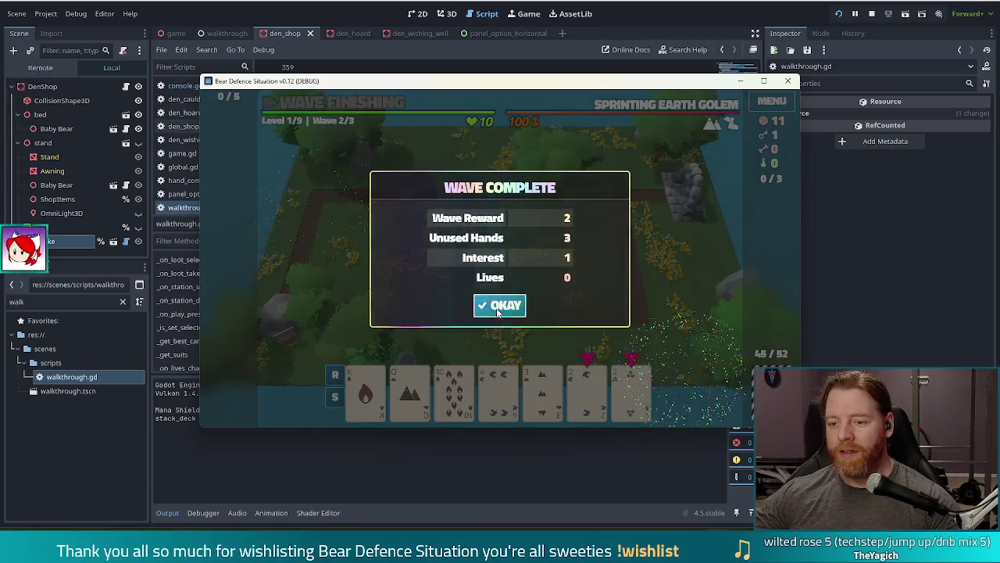
{"action": "left_click", "coordinate": [500, 304]}
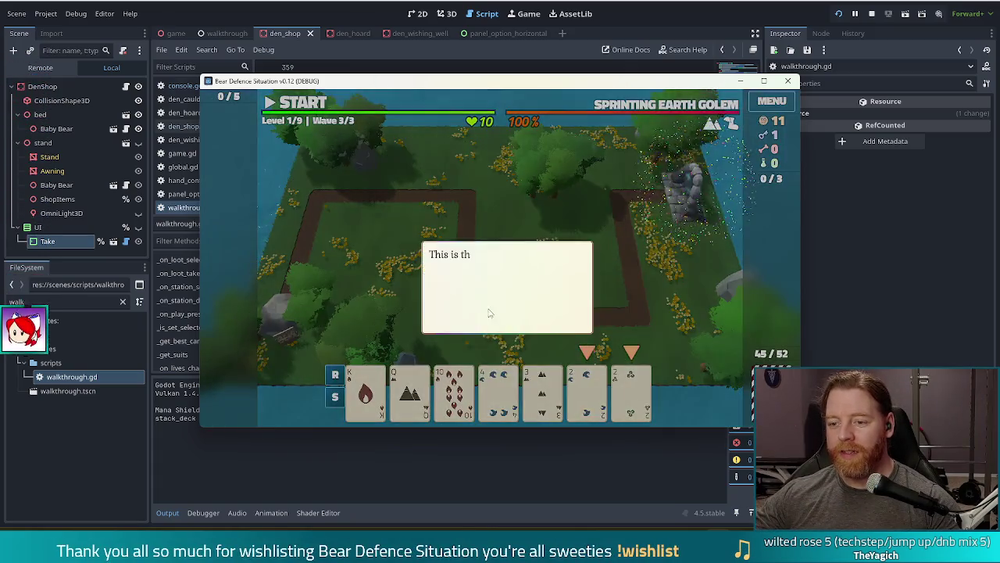
- Build a Lightning Tower from the 2 of Water pair inside the right path bend
{"action": "left_click", "coordinate": [468, 195]}
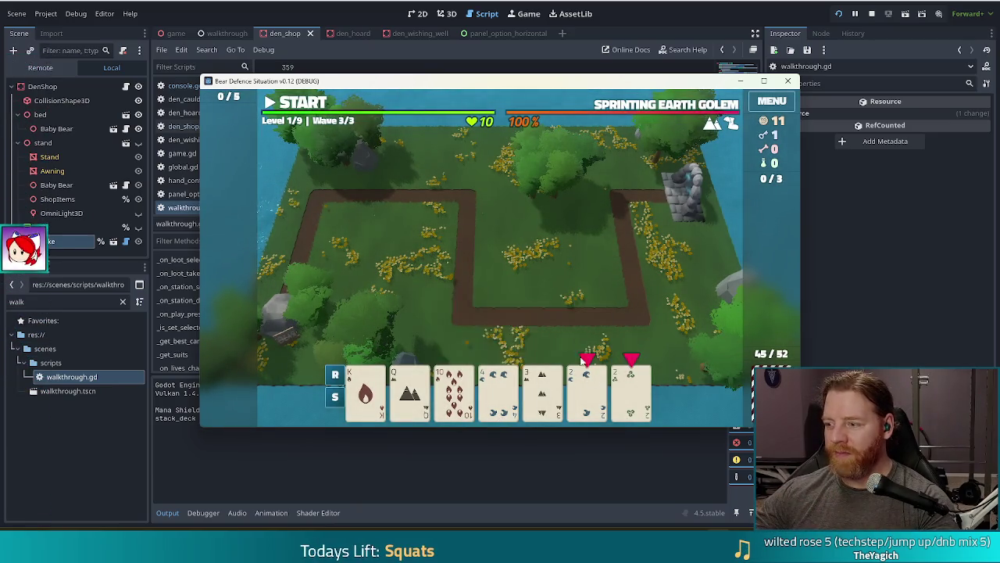
{"action": "left_click", "coordinate": [598, 393]}
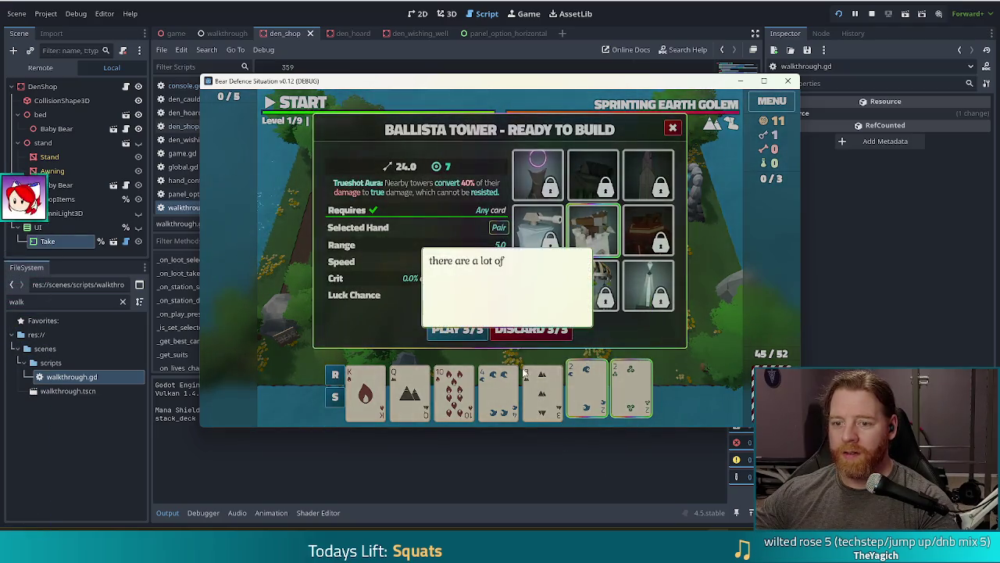
{"action": "left_click", "coordinate": [418, 225]}
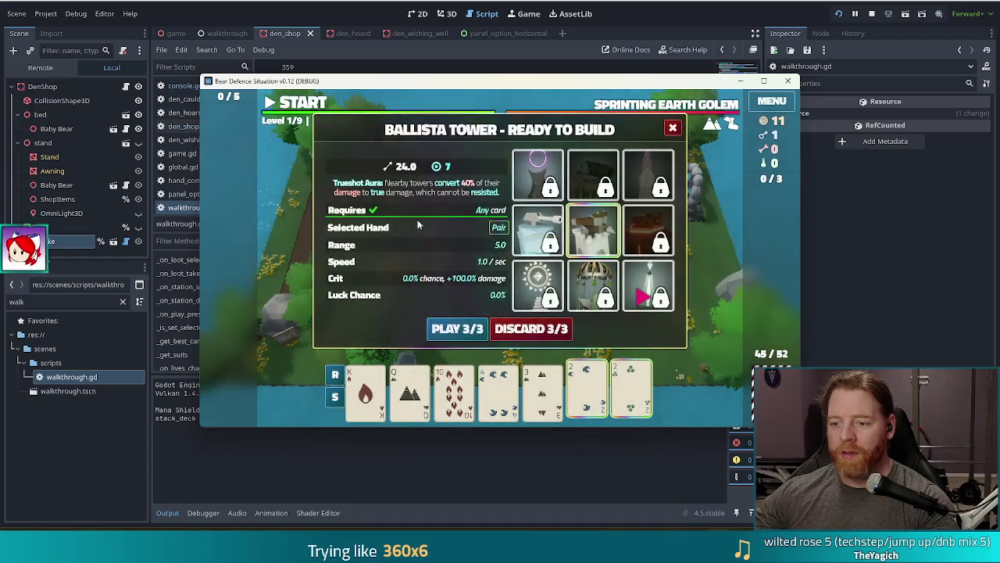
{"action": "left_click", "coordinate": [661, 295]}
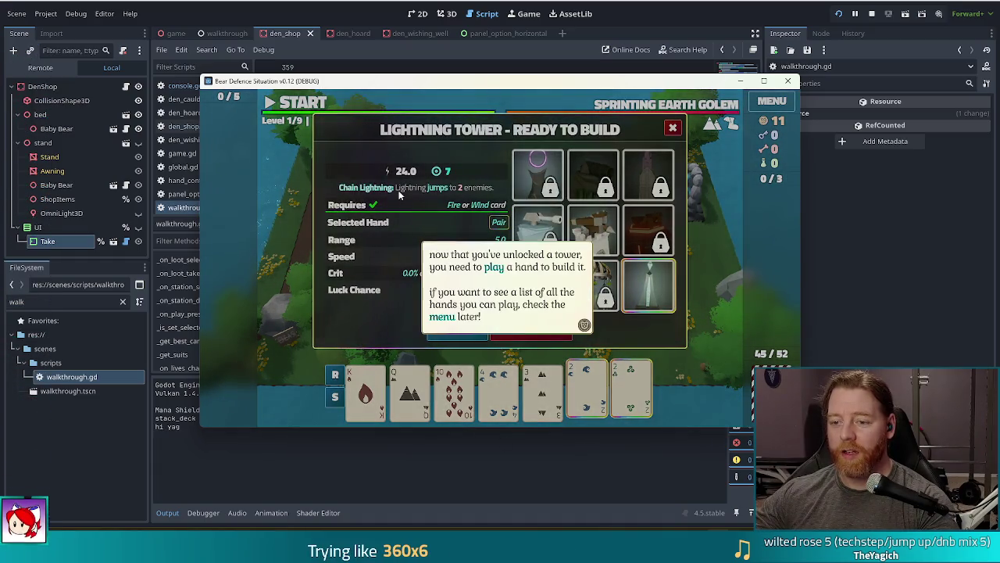
{"action": "left_click", "coordinate": [427, 208]}
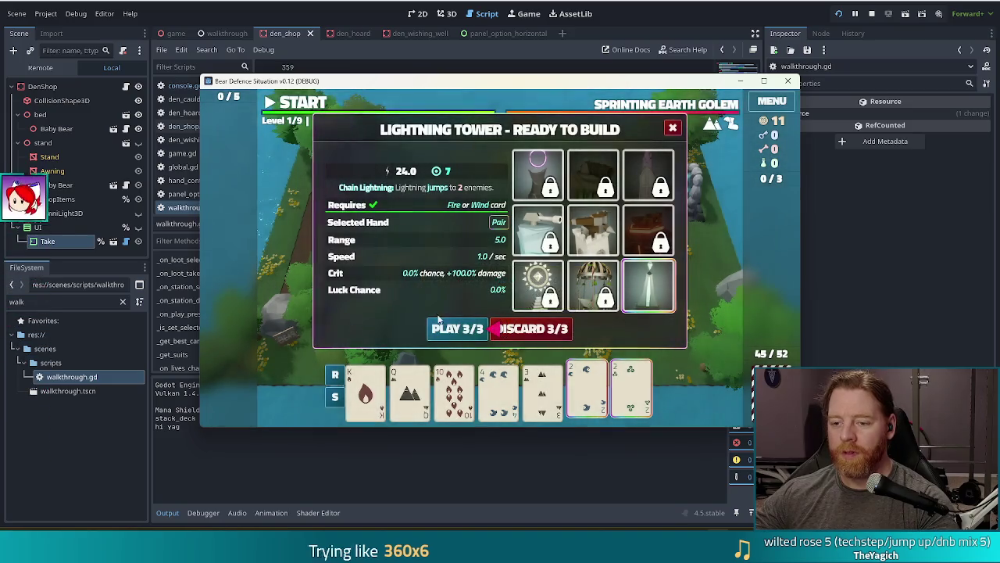
{"action": "left_click", "coordinate": [457, 328]}
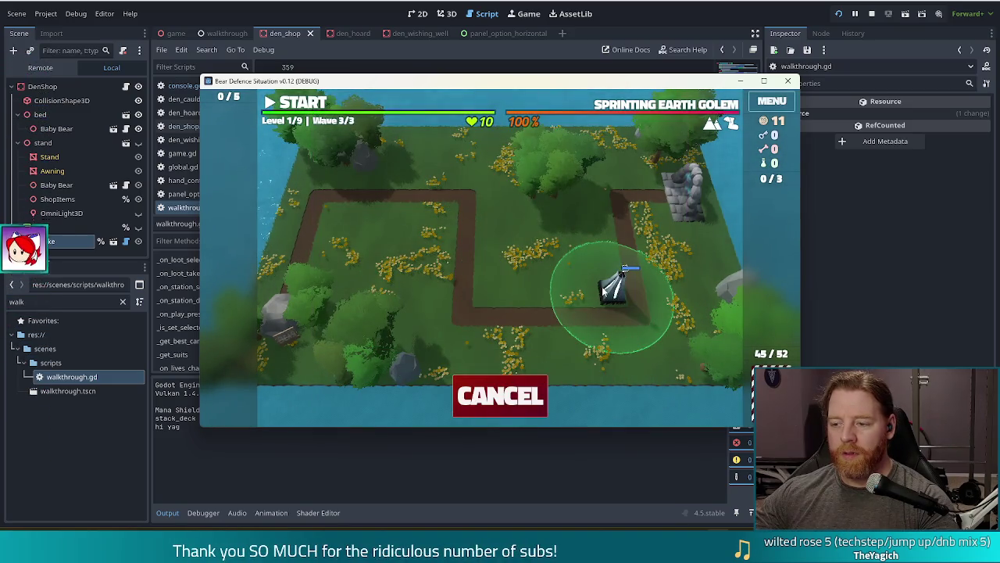
{"action": "left_click", "coordinate": [604, 290]}
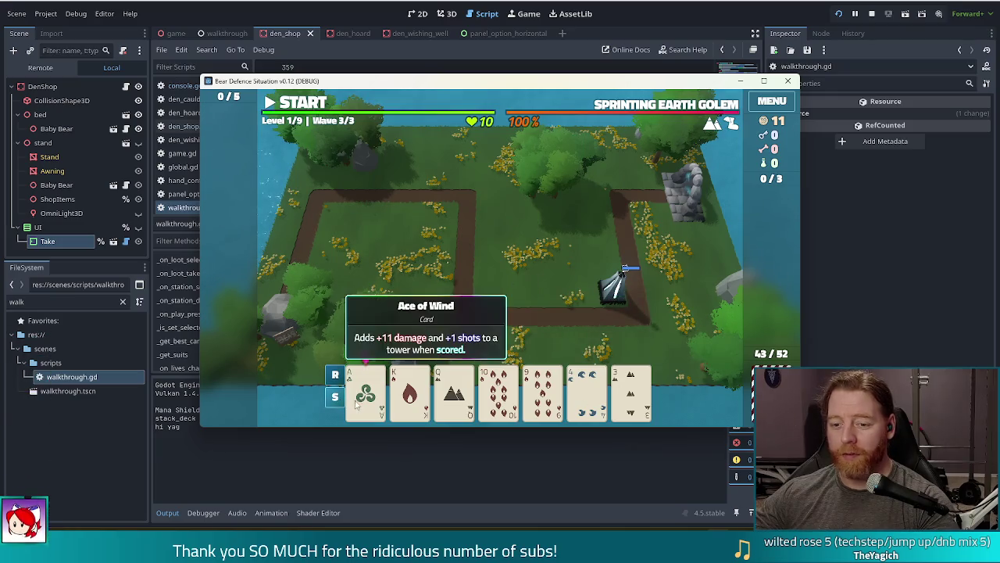
- Place a second tower near the map centre with the Ace of Wind, then start level 1's final wave
{"action": "left_click", "coordinate": [357, 405]}
{"action": "left_click", "coordinate": [457, 329]}
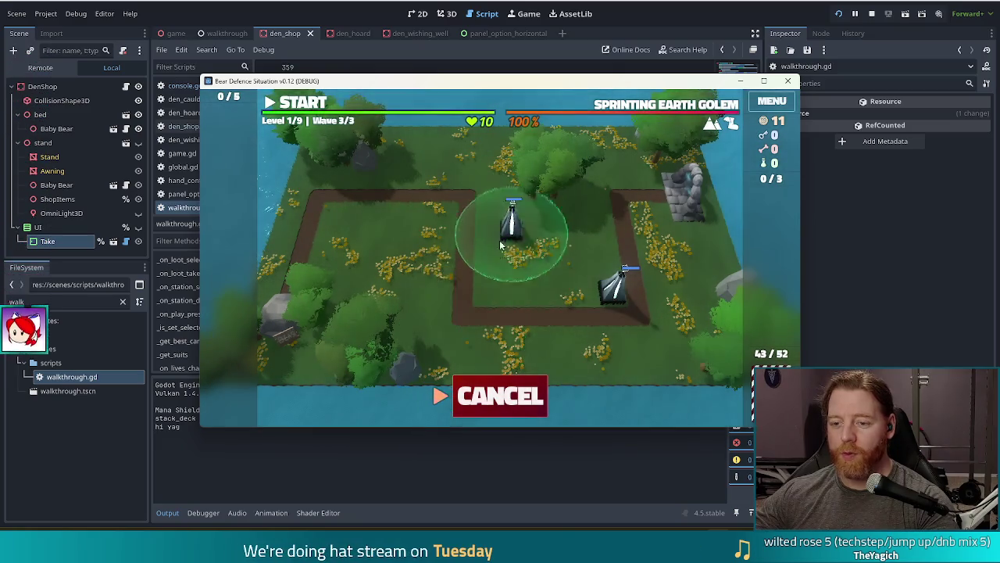
{"action": "left_click", "coordinate": [482, 289]}
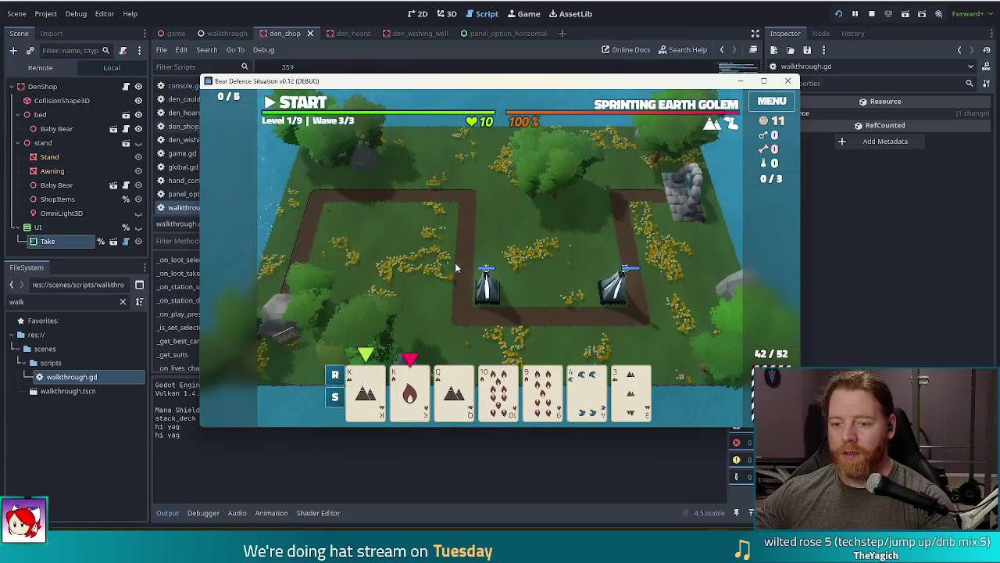
{"action": "left_click", "coordinate": [409, 395]}
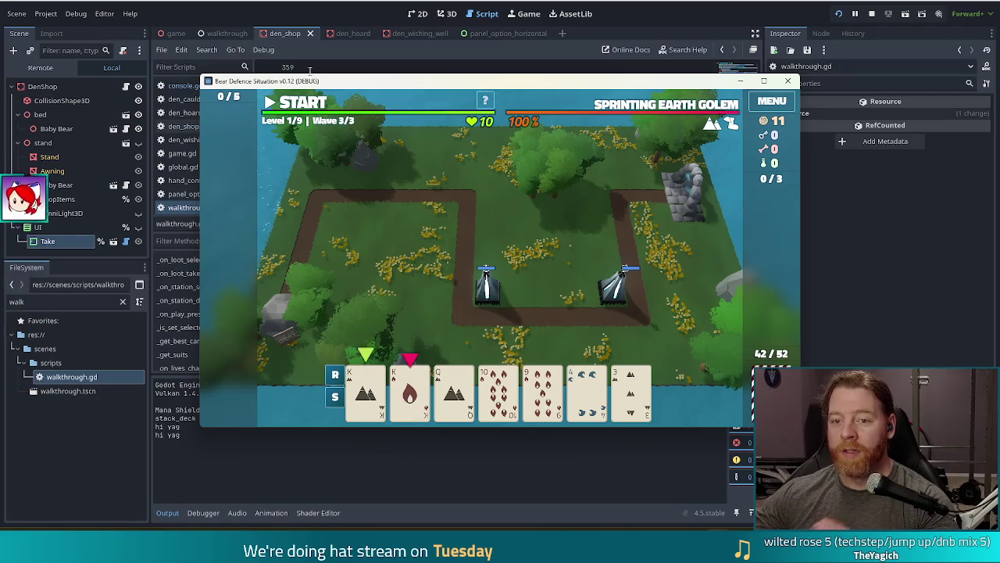
{"action": "left_click", "coordinate": [307, 108]}
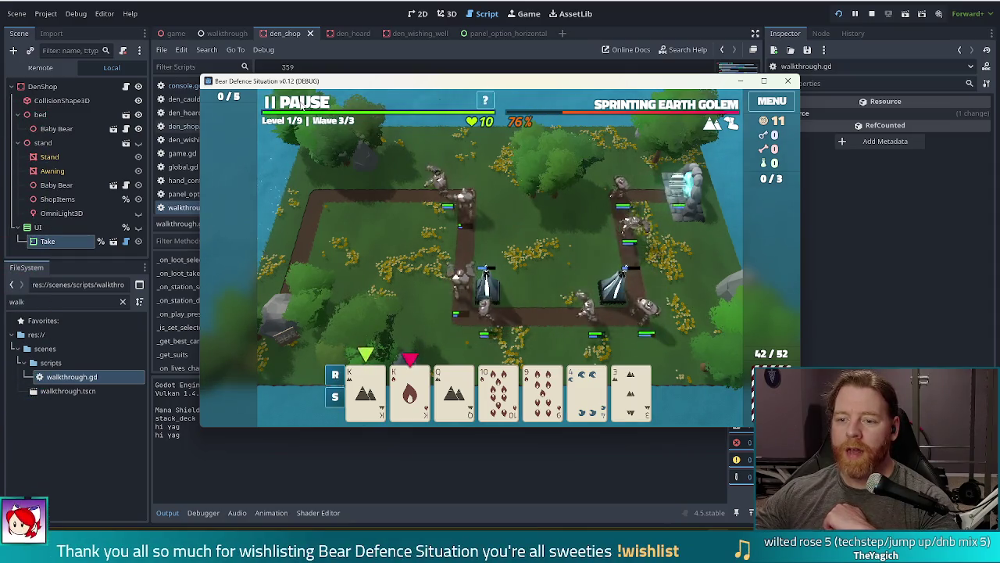
- Pause mid-wave and place a third tower with the King of Fire beside the top path
{"action": "key", "text": "space"}
{"action": "mouse_move", "coordinate": [498, 380]}
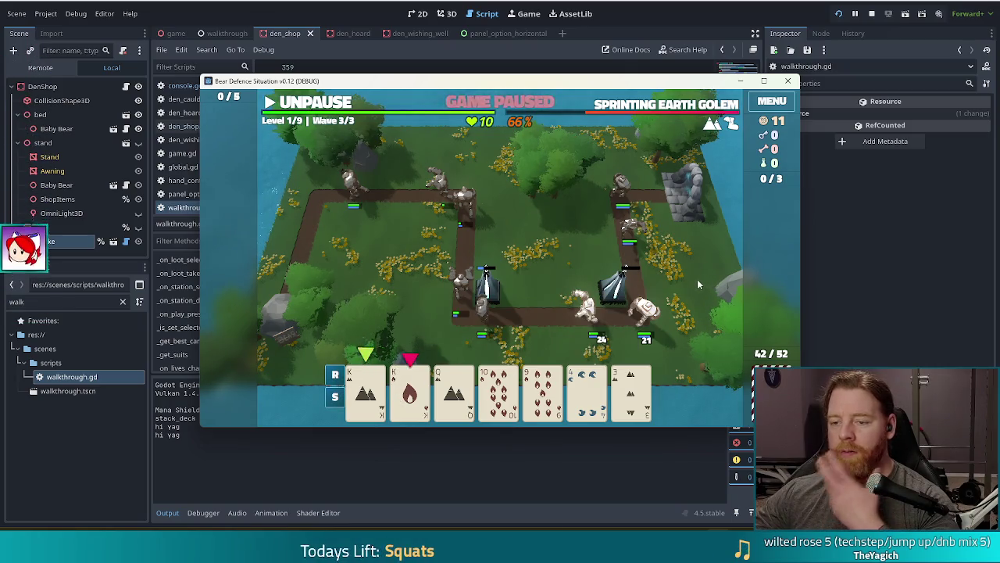
{"action": "mouse_move", "coordinate": [437, 403]}
{"action": "left_click", "coordinate": [409, 391]}
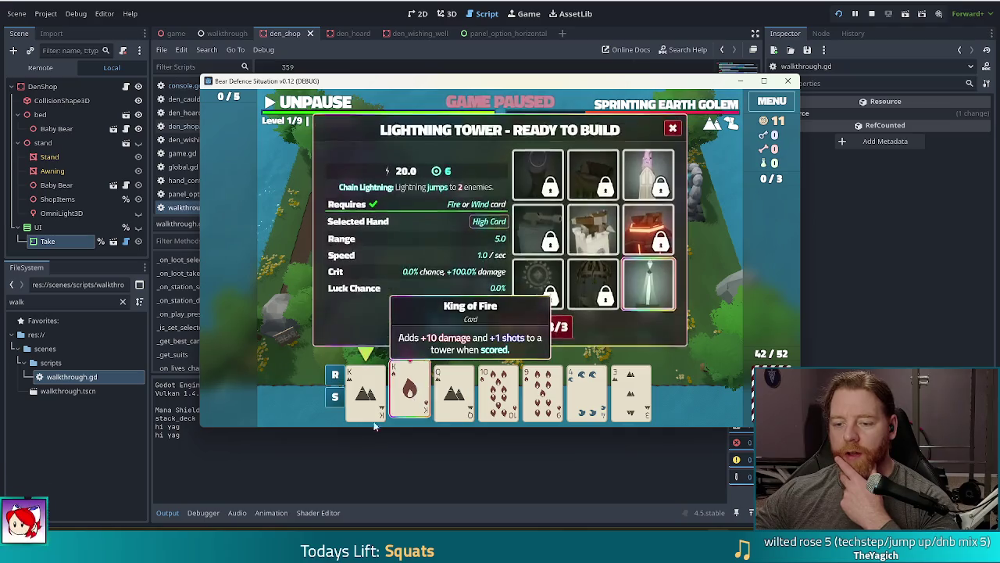
{"action": "left_click", "coordinate": [461, 329]}
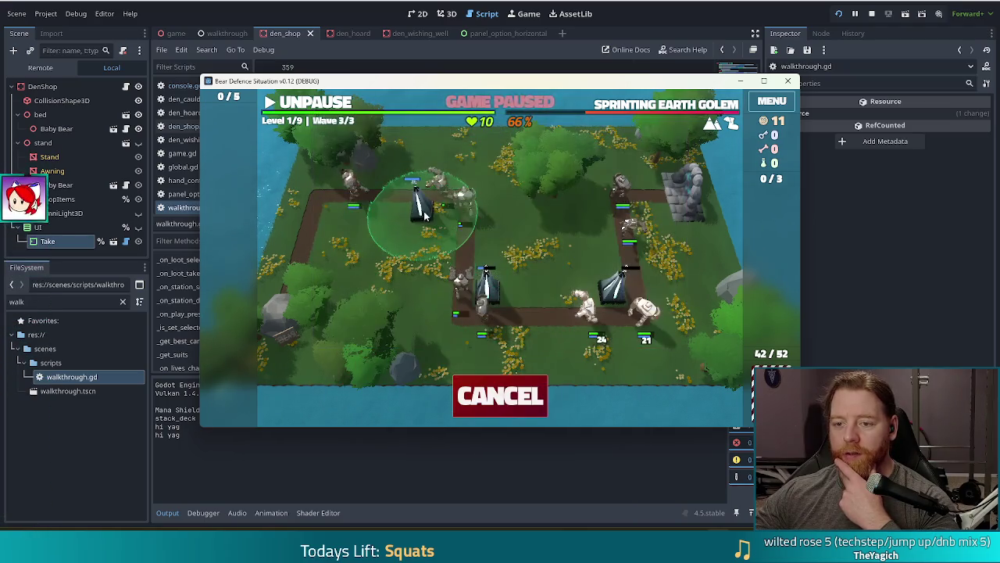
{"action": "left_click", "coordinate": [442, 205]}
{"action": "left_click", "coordinate": [317, 101]}
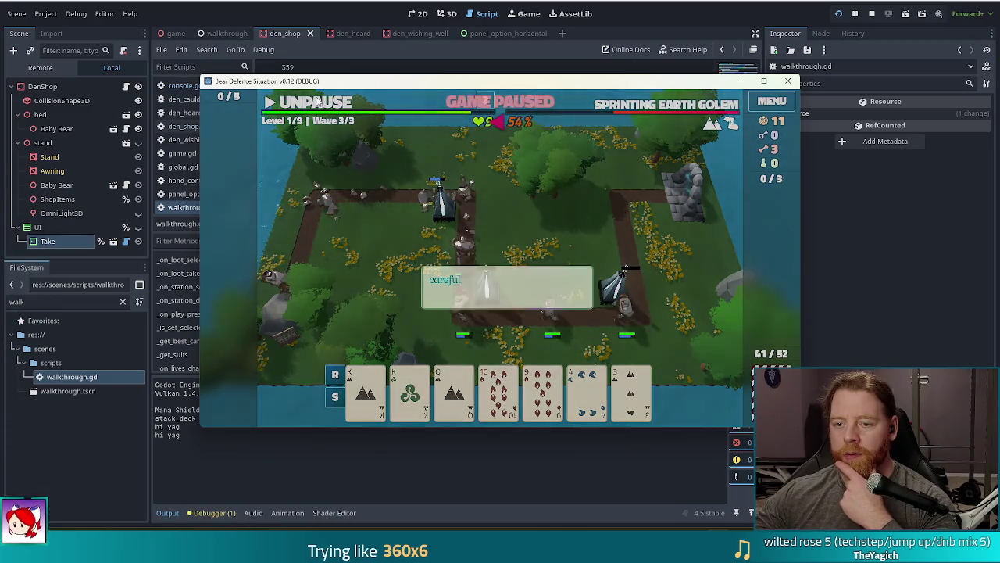
- Play the wave through its warnings to the Wave Complete summary and accept the results
{"action": "left_click", "coordinate": [608, 211]}
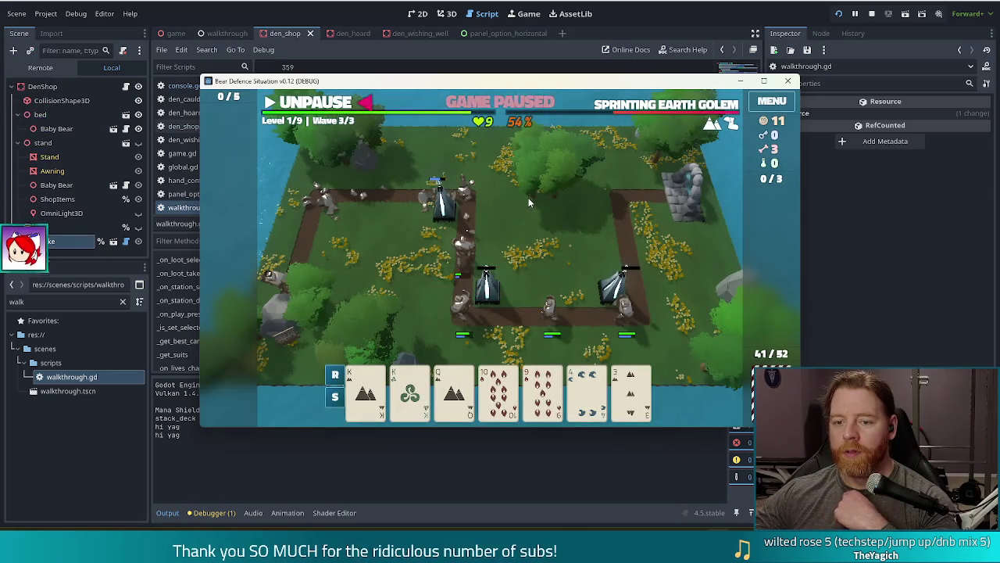
{"action": "key", "text": "space"}
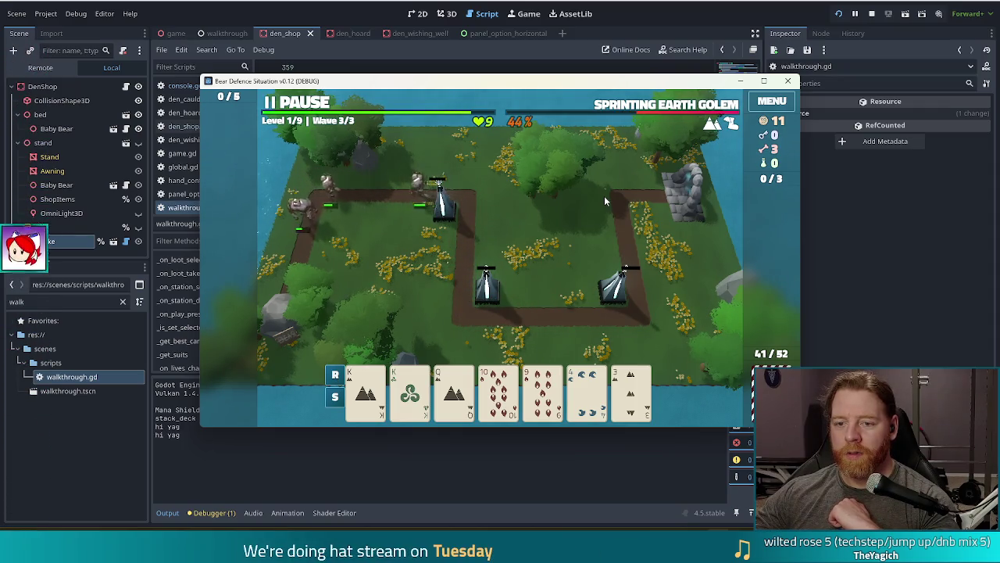
{"action": "key", "text": "space"}
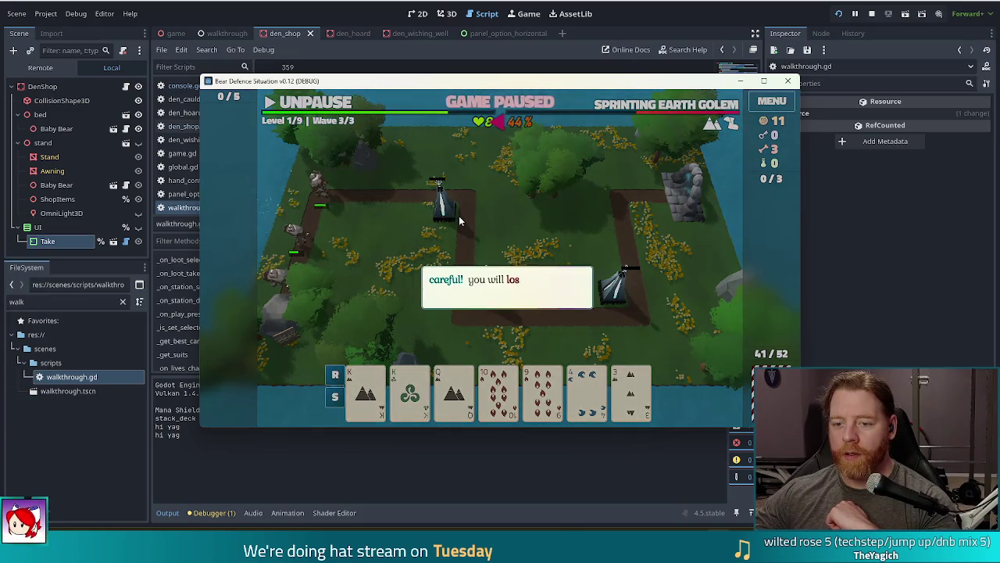
{"action": "left_click", "coordinate": [469, 208]}
{"action": "key", "text": "space"}
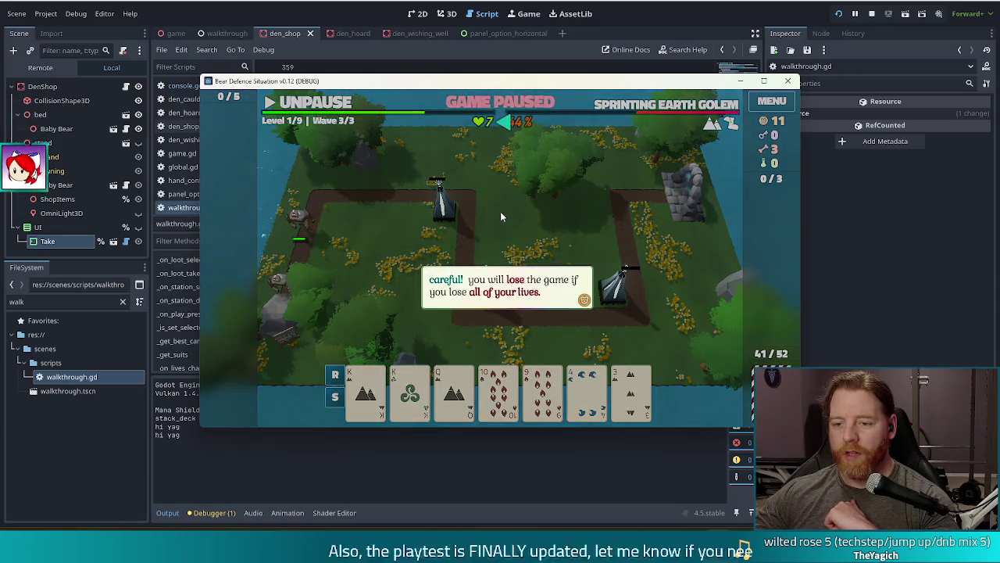
{"action": "left_click", "coordinate": [500, 216]}
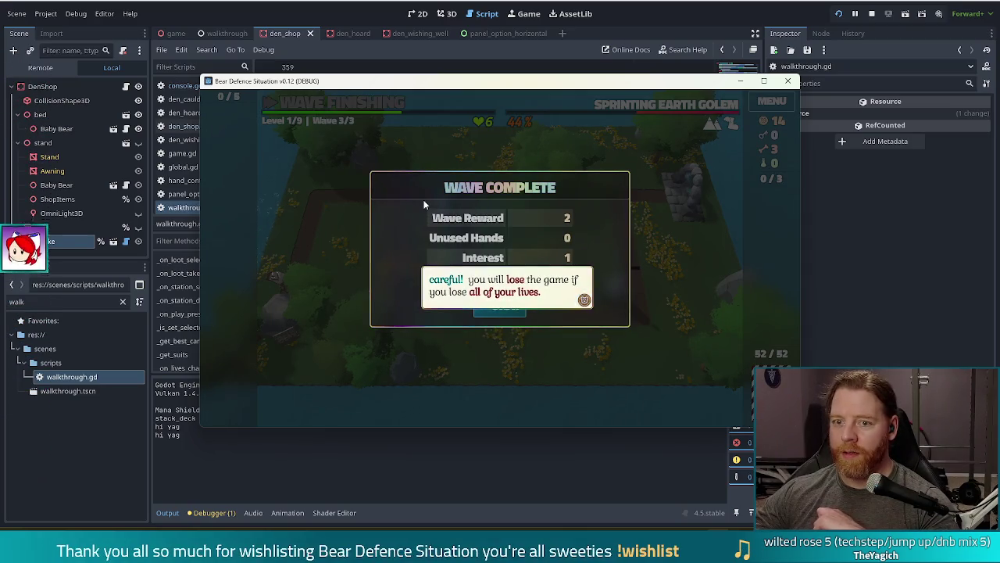
{"action": "left_click", "coordinate": [422, 276]}
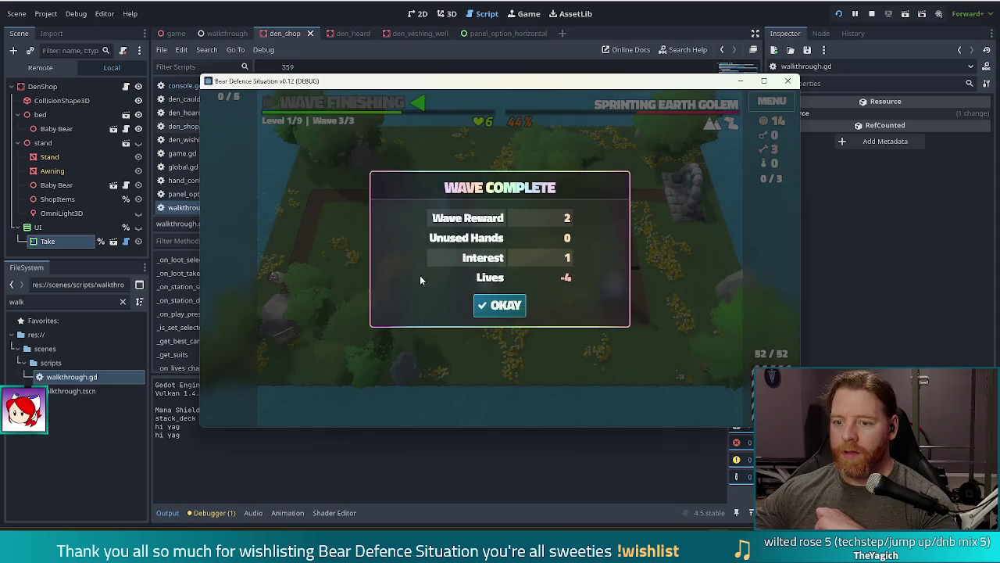
{"action": "left_click", "coordinate": [502, 307]}
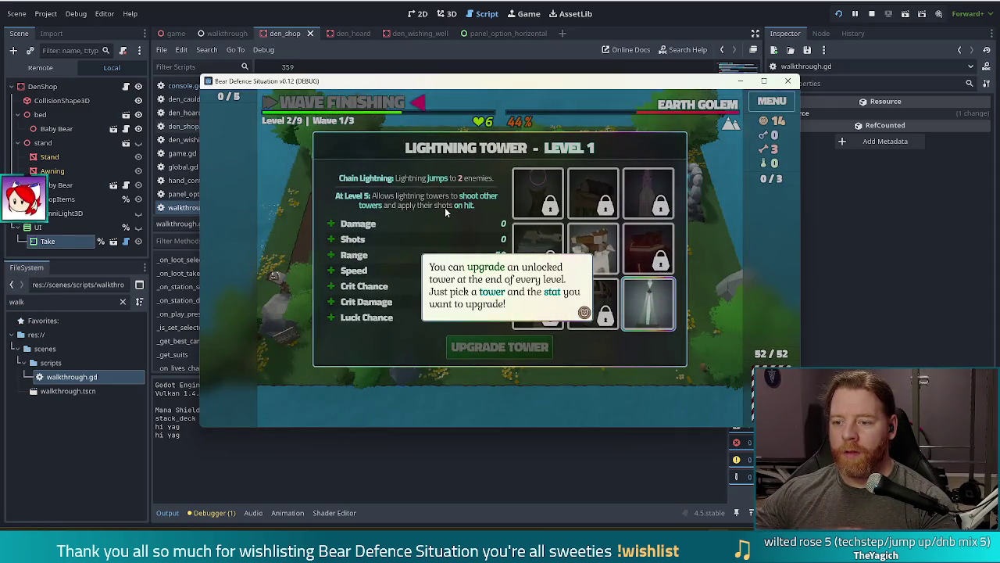
- Upgrade the Lightning Tower's shots and close the Wishing Well without throwing gold
{"action": "left_click", "coordinate": [406, 234]}
{"action": "left_click", "coordinate": [413, 241]}
{"action": "left_click", "coordinate": [491, 350]}
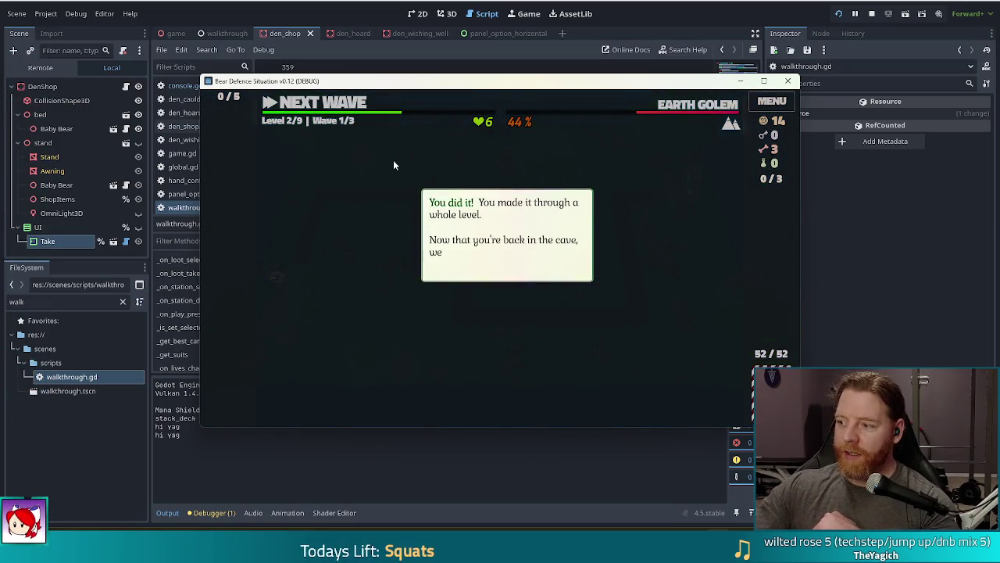
{"action": "left_click", "coordinate": [369, 200]}
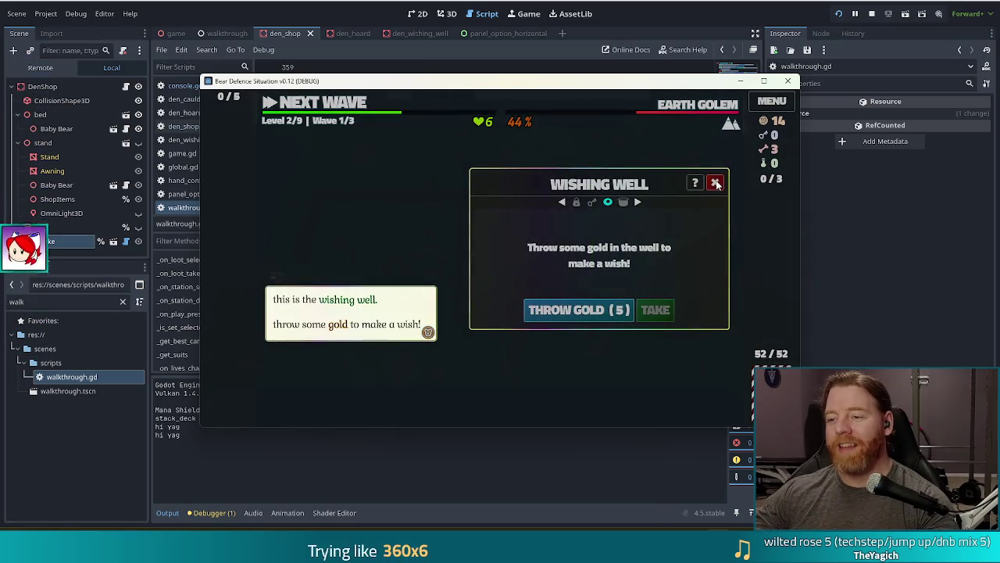
{"action": "left_click", "coordinate": [393, 239]}
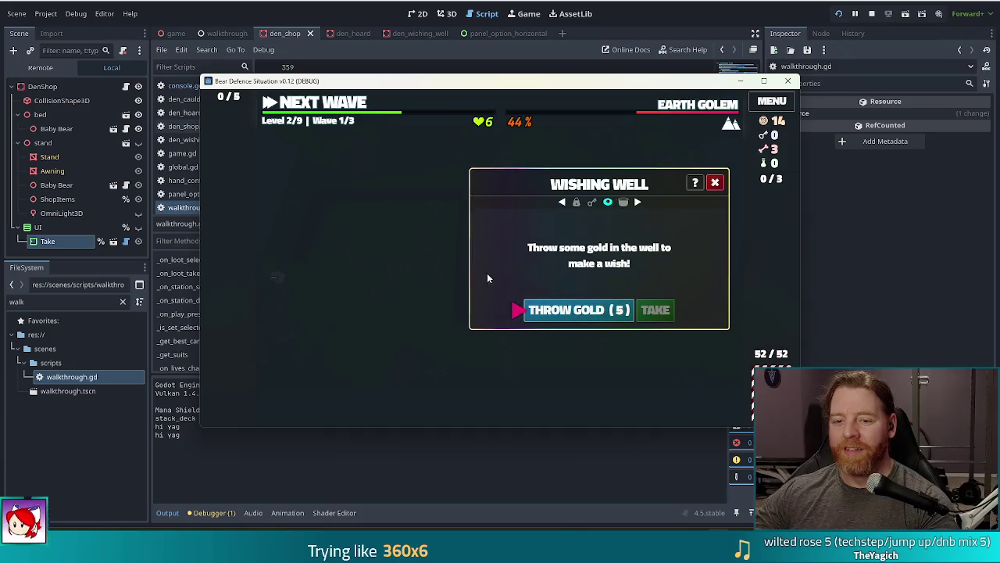
{"action": "left_click", "coordinate": [715, 184]}
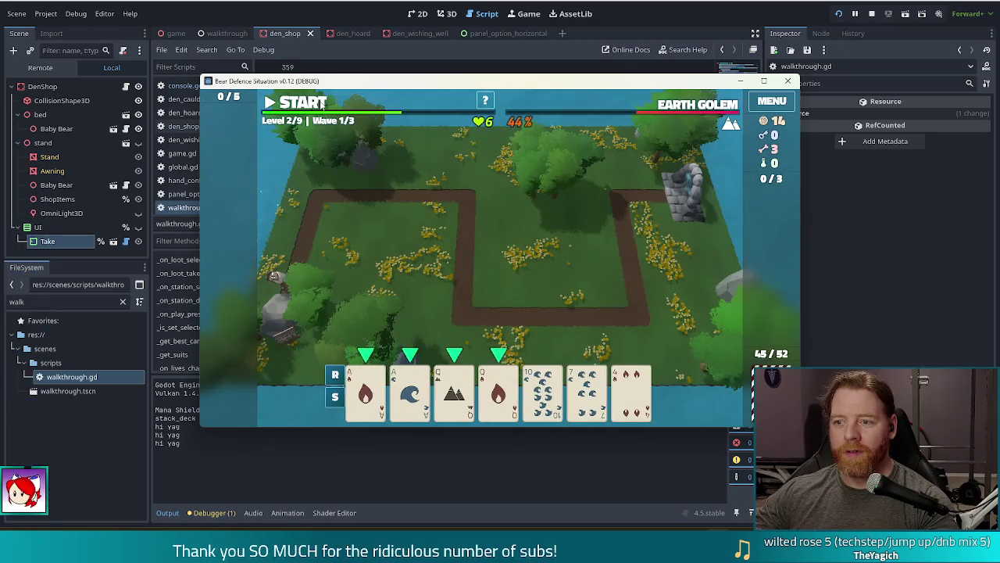
- Start wave 1 of level 2 and leave it paused with enemies on the path
{"action": "left_click", "coordinate": [320, 105]}
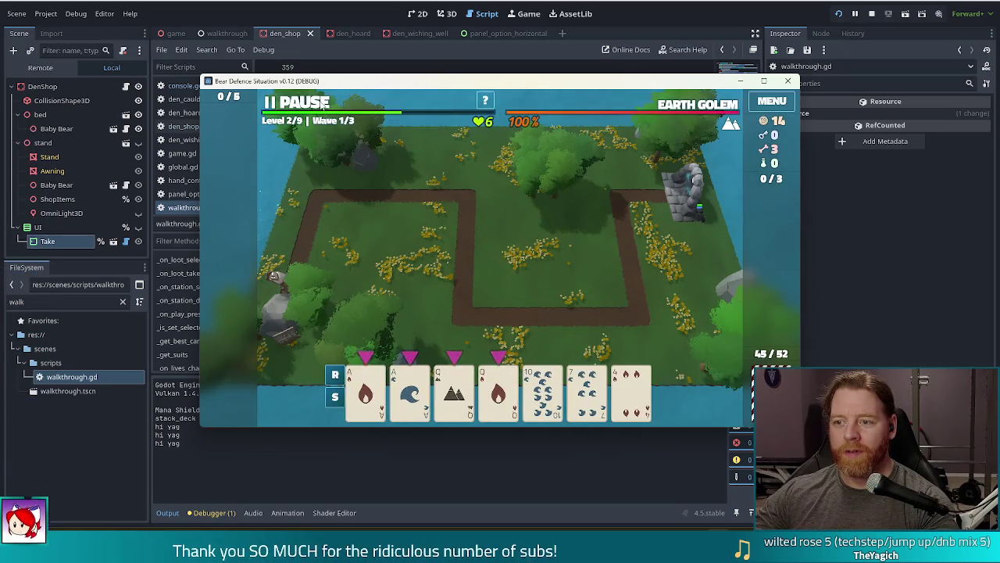
{"action": "left_click", "coordinate": [315, 106]}
{"action": "left_click", "coordinate": [313, 106]}
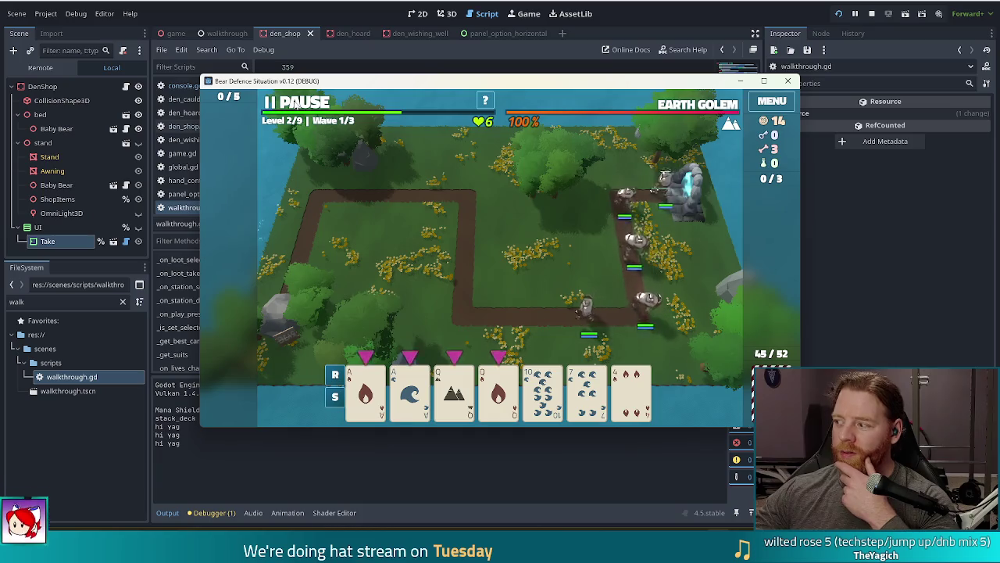
{"action": "left_click", "coordinate": [305, 108]}
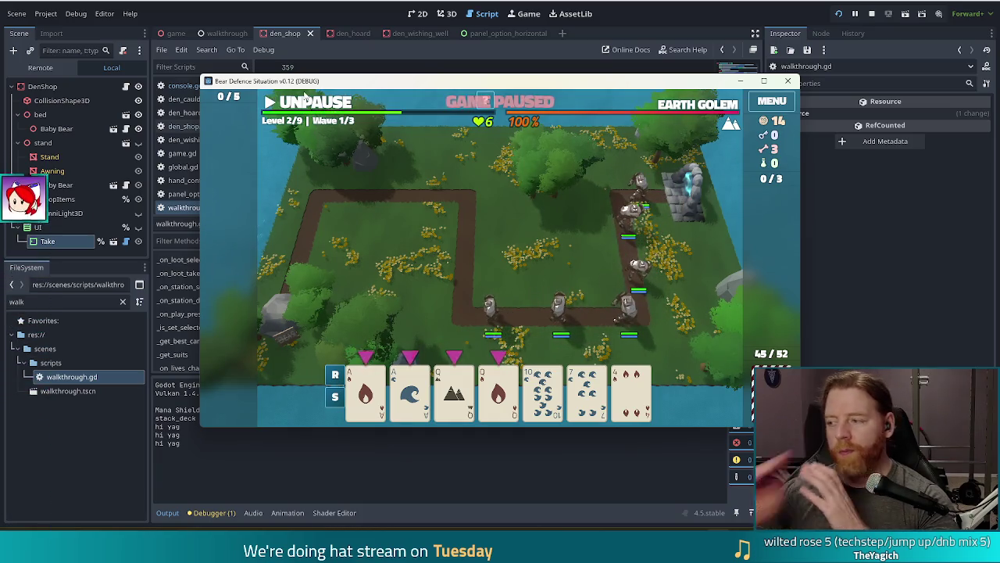
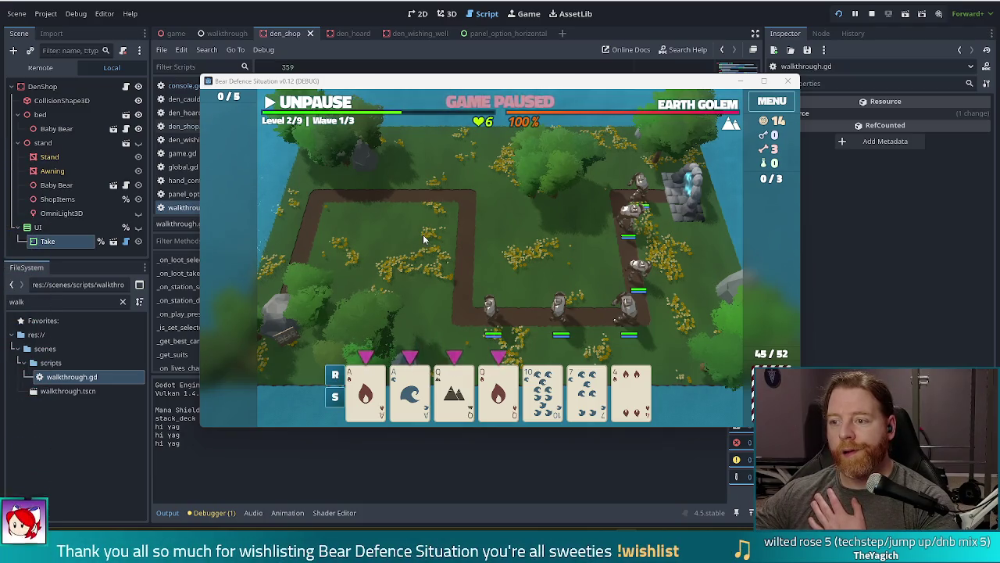
- Stop the debug run, relaunch the game with F5, then close it to return to walkthrough.gd
{"action": "left_click", "coordinate": [872, 13]}
{"action": "key", "text": "F5"}
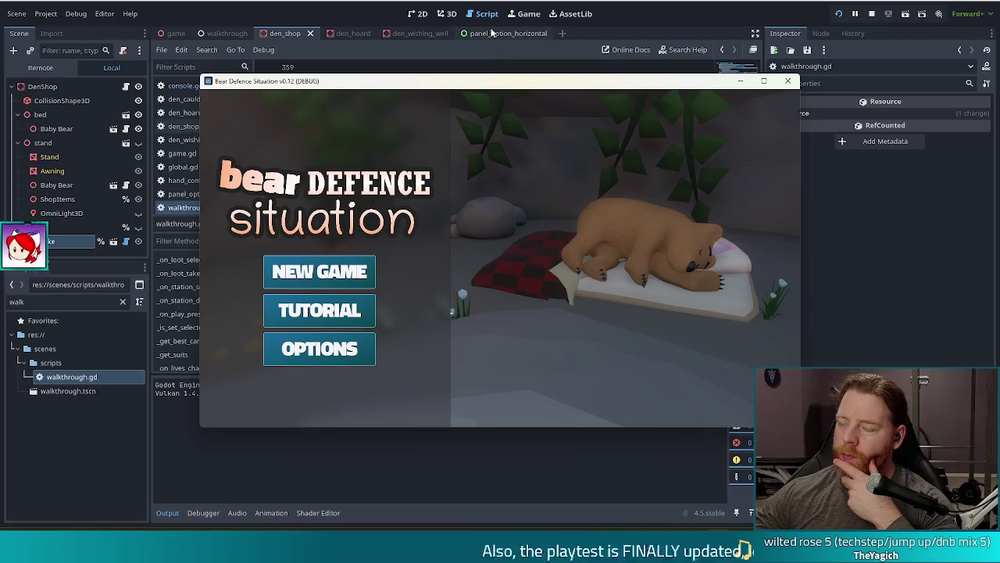
{"action": "left_click", "coordinate": [333, 3]}
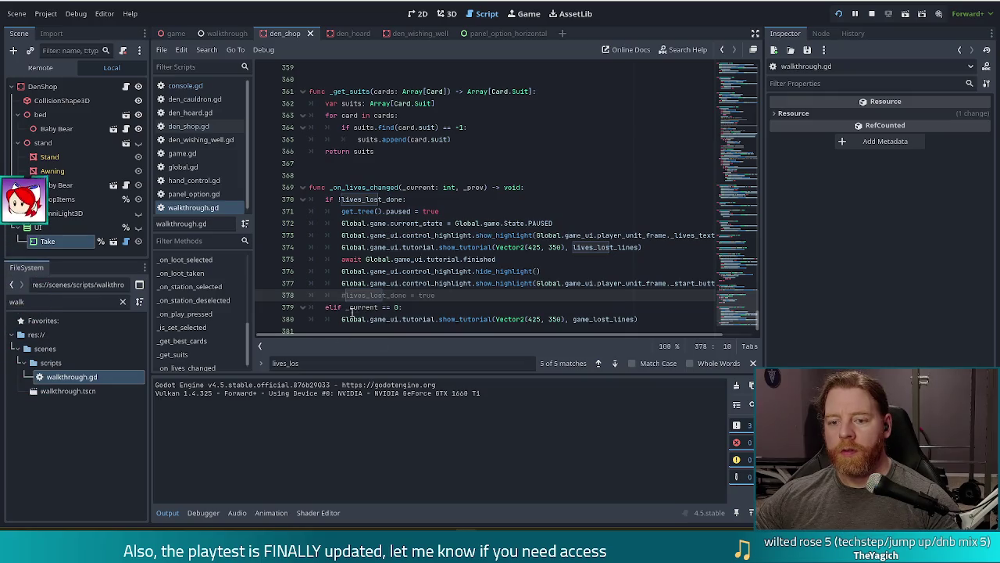
- Switch from walkthrough.gd to the game.gd script
{"action": "key", "text": "Right"}
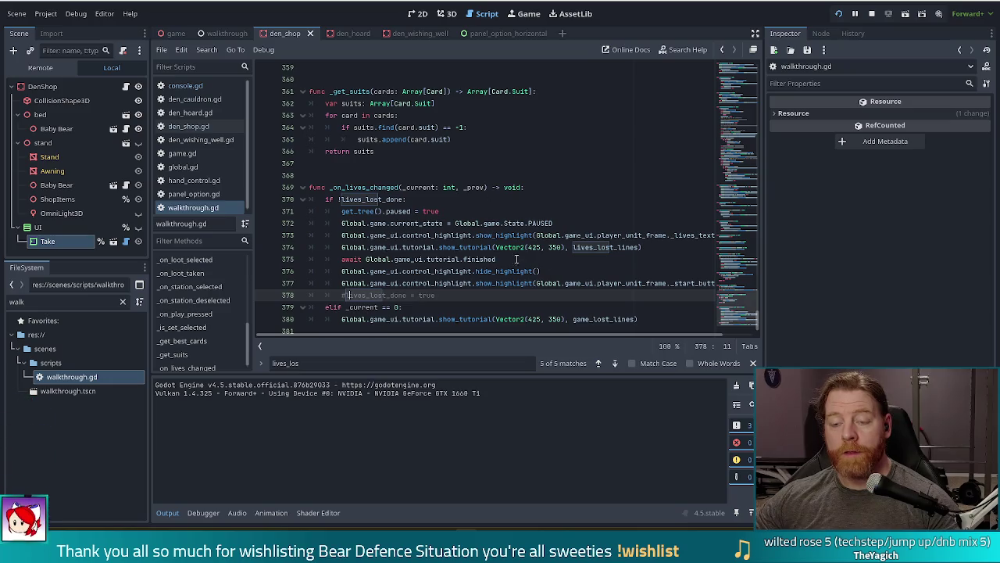
{"action": "left_click", "coordinate": [195, 154]}
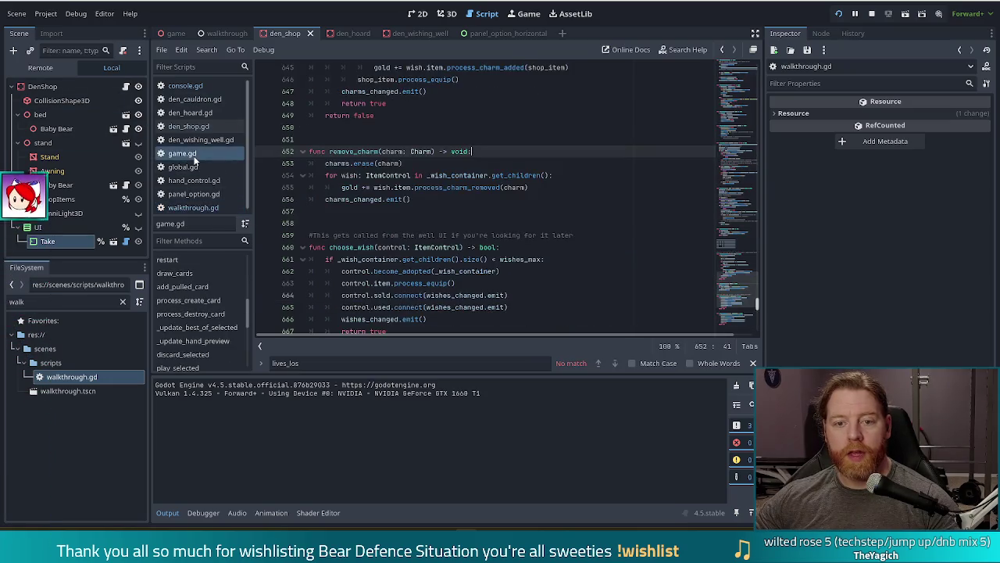
{"action": "left_click", "coordinate": [468, 189]}
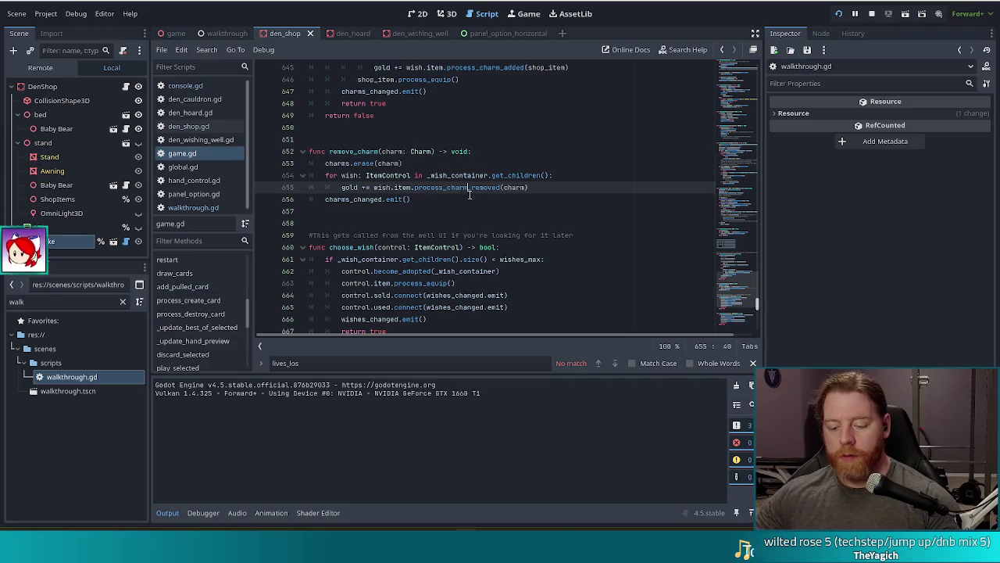
- Search game.gd for 'curre' and go to the current_state setter's state_changed emit line
{"action": "key", "text": "ctrl+f"}
{"action": "type", "text": "curre"}
{"action": "left_click", "coordinate": [379, 235]}
{"action": "key", "text": "Right"}
{"action": "key", "text": "Right"}
{"action": "key", "text": "Right"}
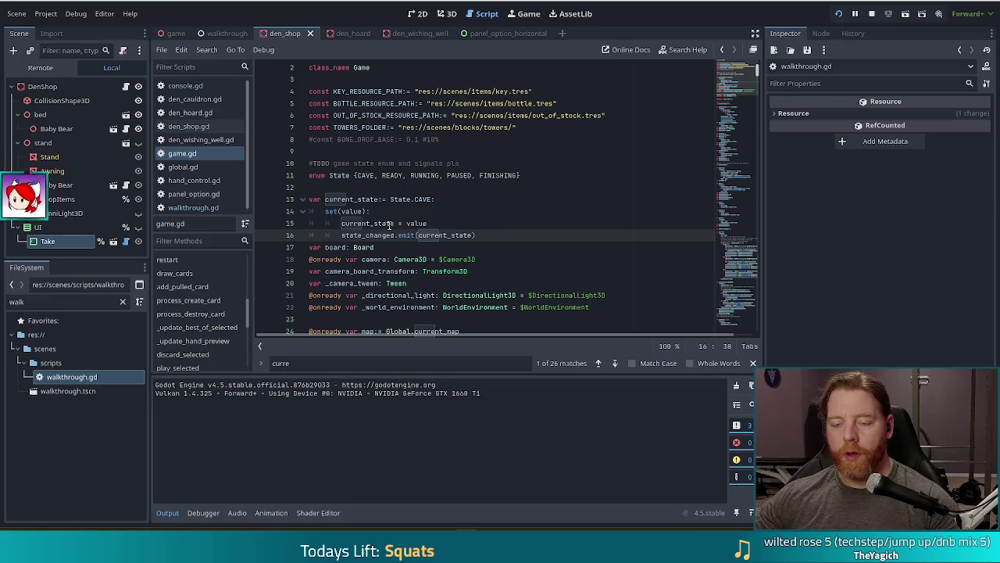
{"action": "mouse_move", "coordinate": [390, 224]}
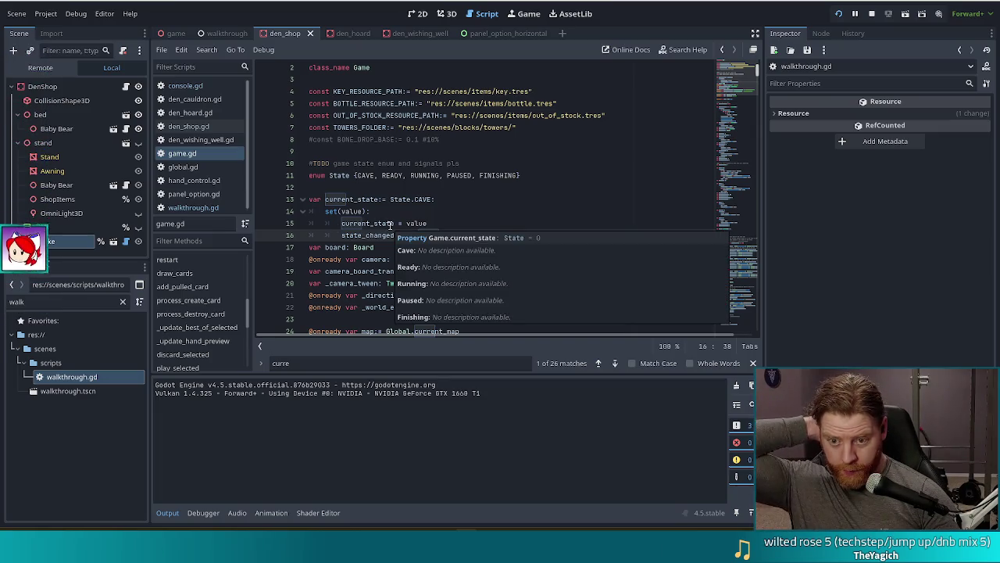
{"action": "left_click", "coordinate": [397, 216]}
{"action": "key", "text": "Down"}
{"action": "key", "text": "Down"}
{"action": "key", "text": "End"}
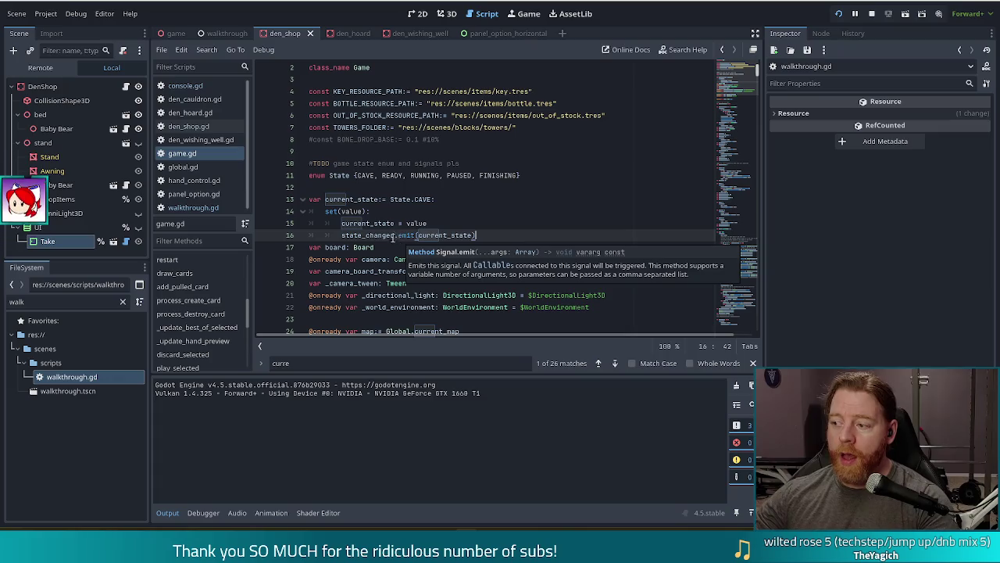
{"action": "mouse_move", "coordinate": [386, 236]}
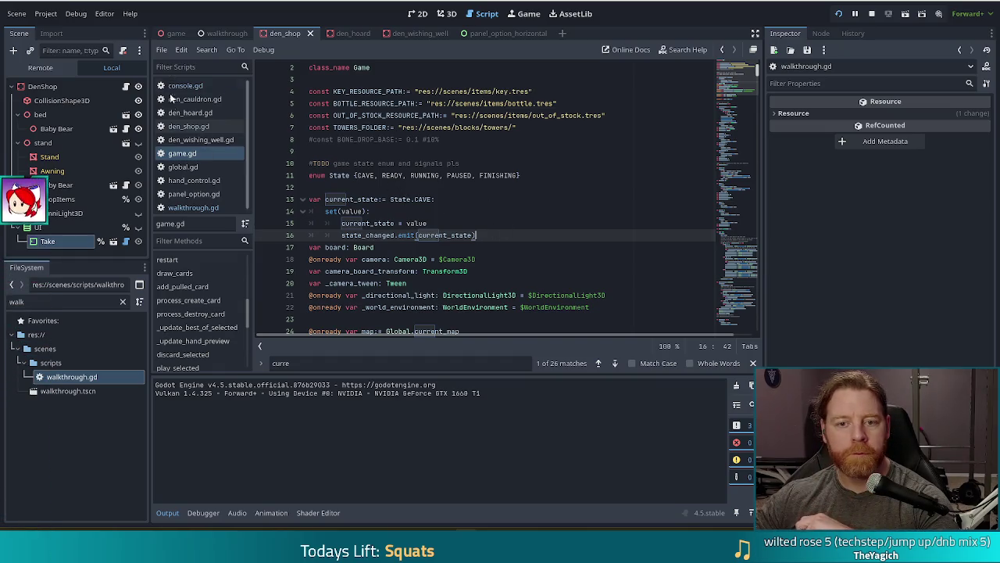
{"action": "left_click", "coordinate": [6, 299]}
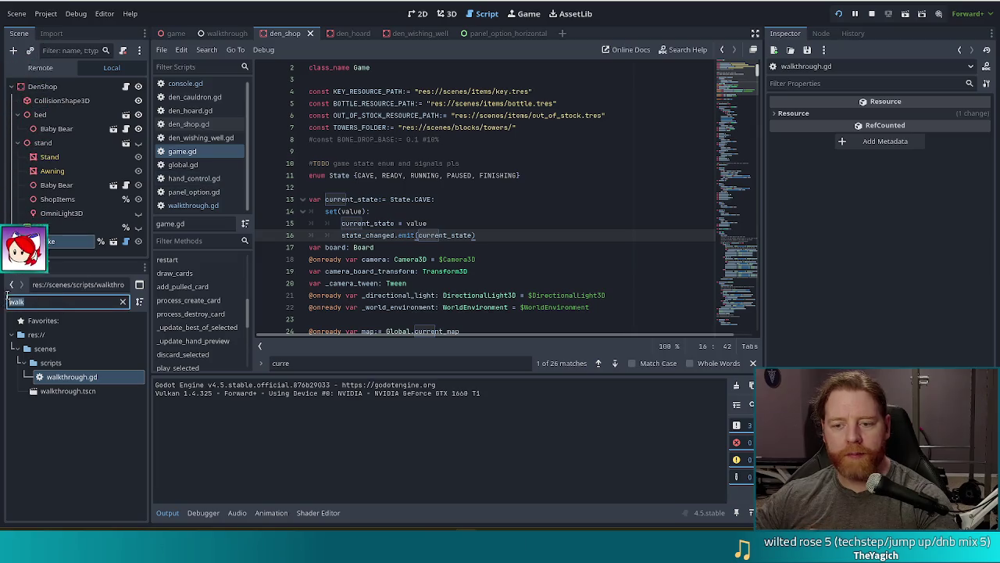
- Open game_ui.gd via the 'game_u' filter and browse its _ready signal connections
{"action": "type", "text": "ga"}
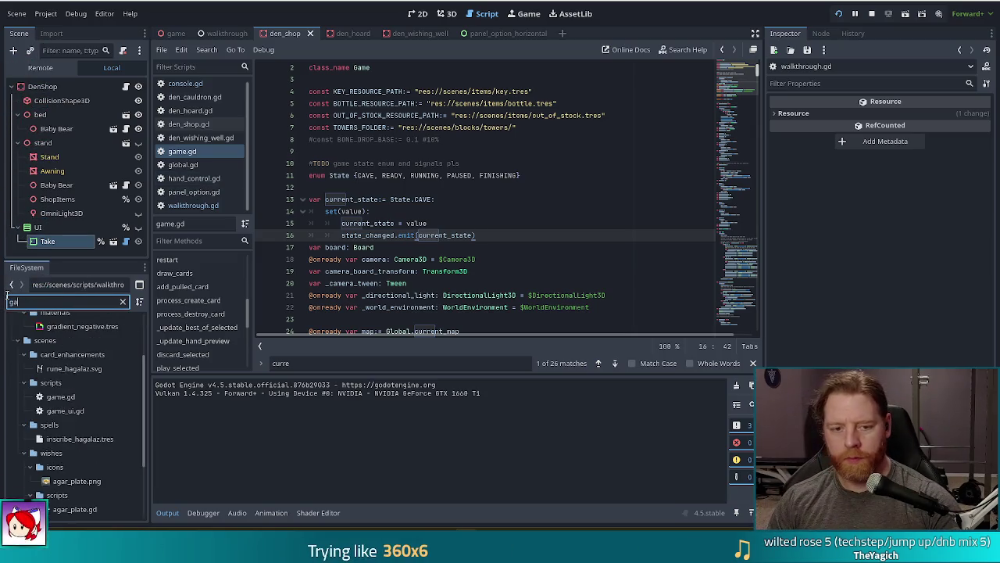
{"action": "type", "text": "me_ui"}
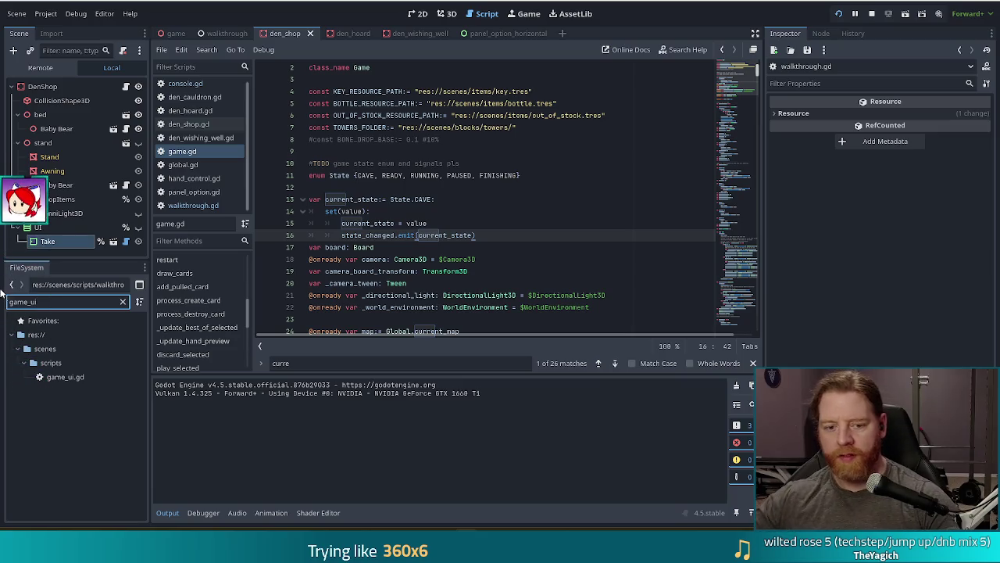
{"action": "double_click", "coordinate": [65, 376]}
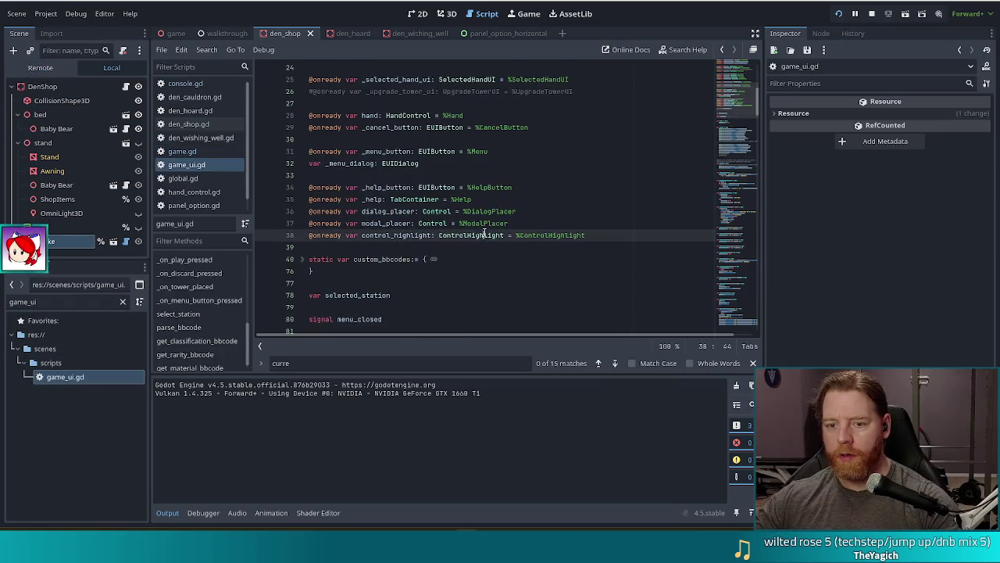
{"action": "scroll", "coordinate": [485, 233], "scroll_direction": "down", "scroll_amount": 15}
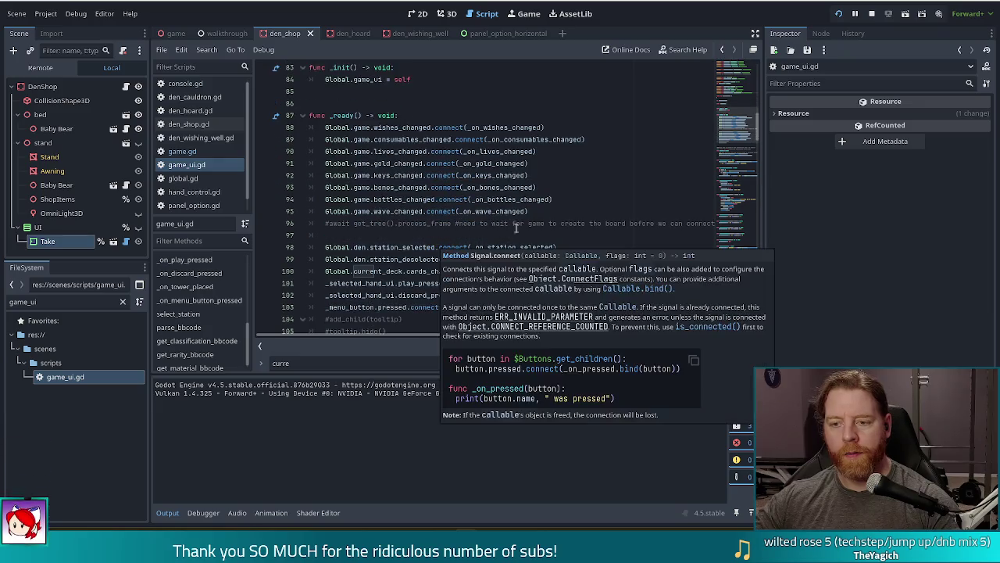
{"action": "left_click", "coordinate": [423, 199]}
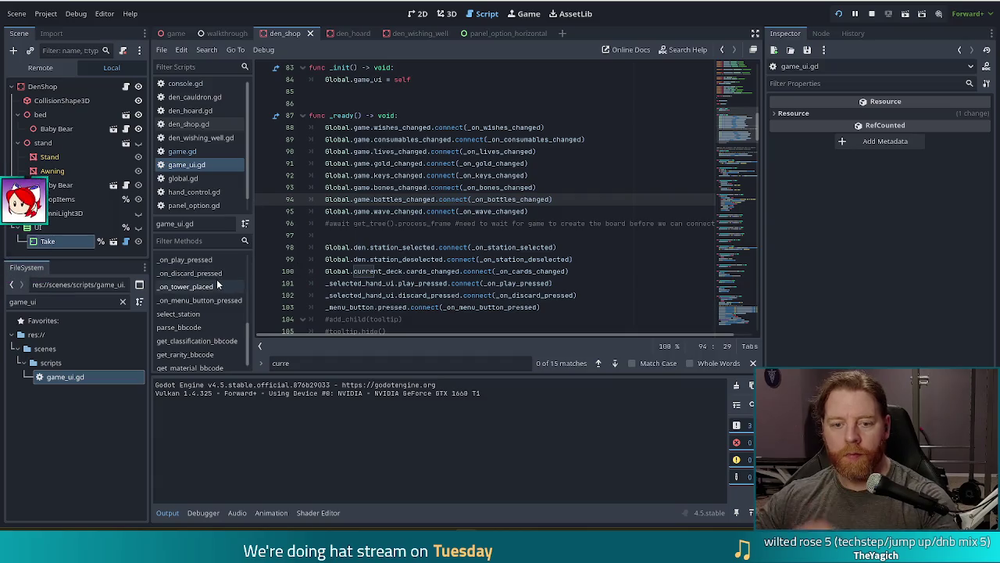
{"action": "scroll", "coordinate": [218, 293], "scroll_direction": "down", "scroll_amount": 1}
{"action": "scroll", "coordinate": [218, 293], "scroll_direction": "up", "scroll_amount": 3}
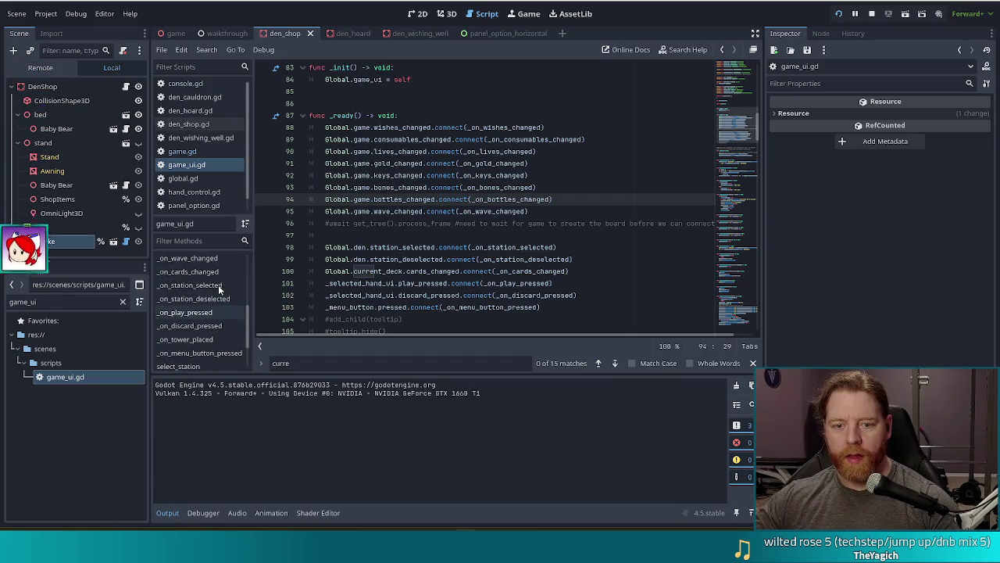
{"action": "scroll", "coordinate": [219, 287], "scroll_direction": "down", "scroll_amount": 3}
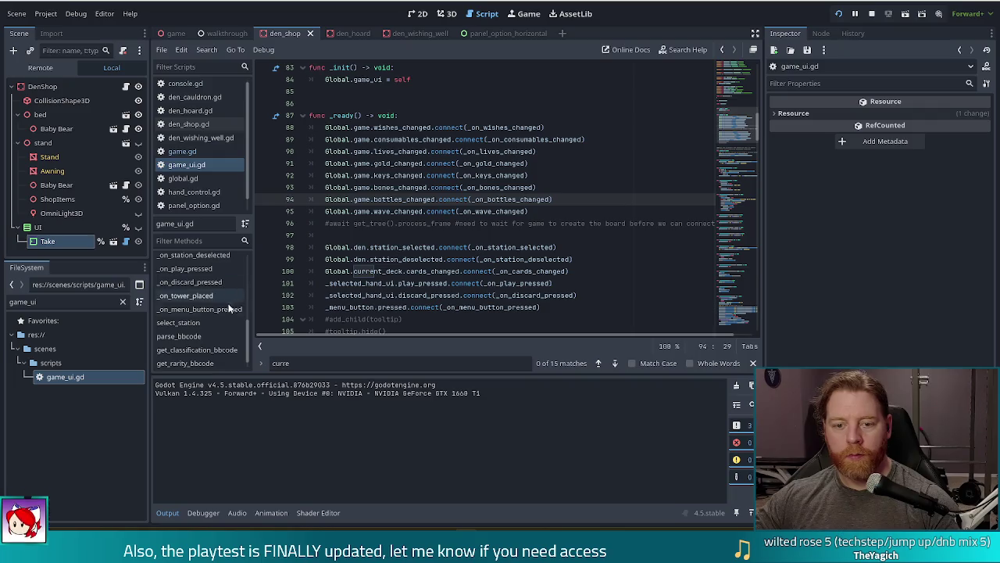
{"action": "scroll", "coordinate": [204, 363], "scroll_direction": "down", "scroll_amount": 1}
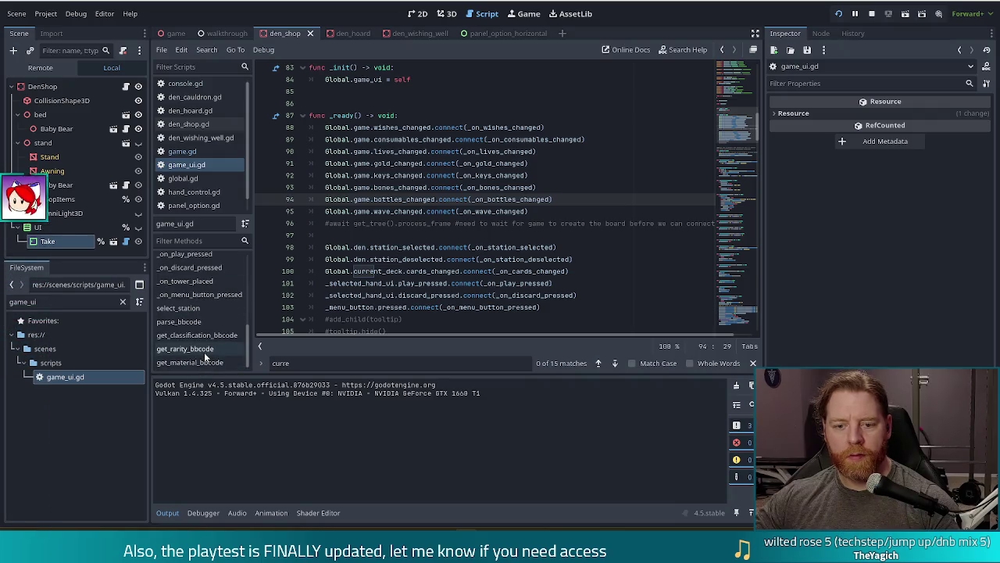
{"action": "scroll", "coordinate": [219, 336], "scroll_direction": "up", "scroll_amount": 2}
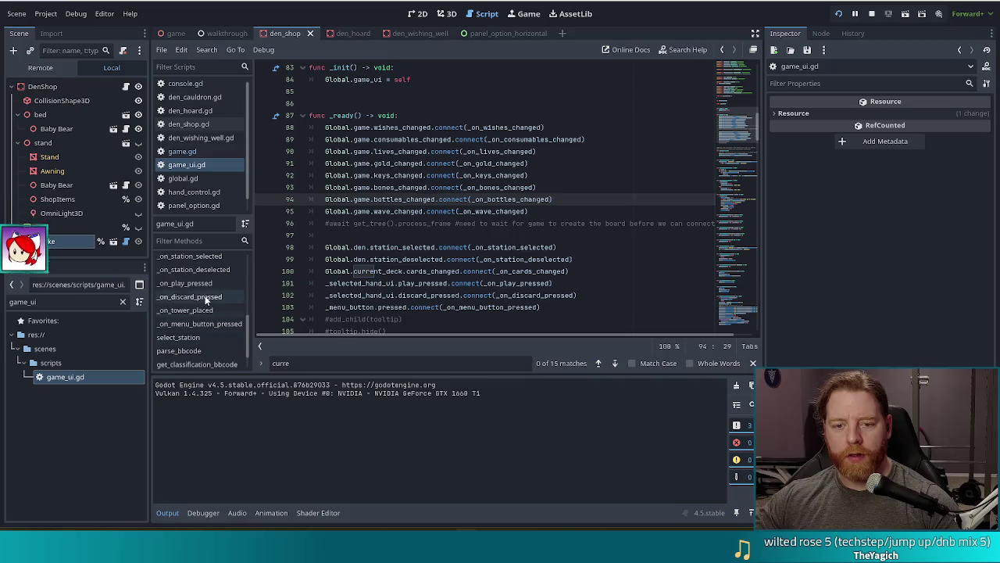
{"action": "scroll", "coordinate": [208, 290], "scroll_direction": "up", "scroll_amount": 3}
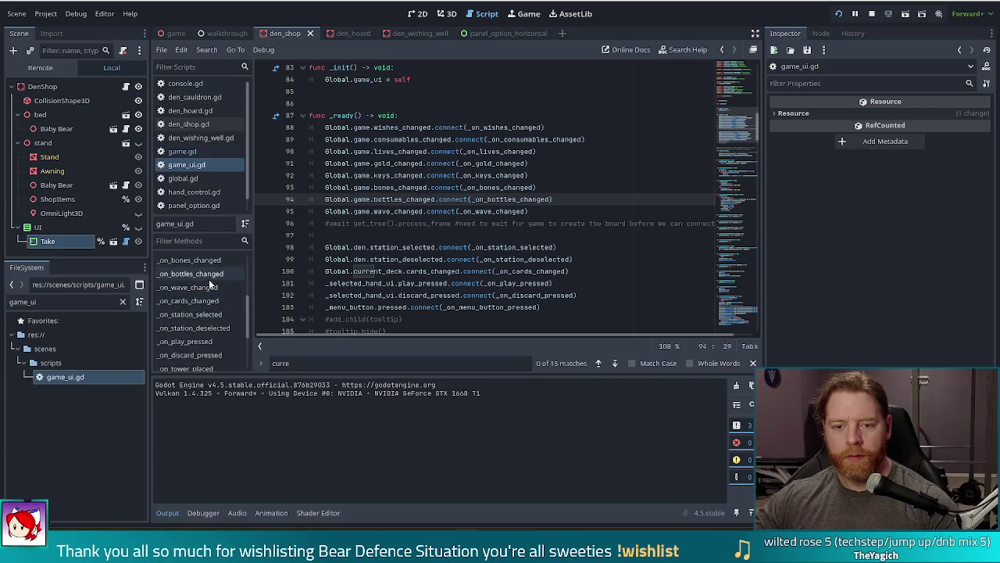
{"action": "scroll", "coordinate": [211, 285], "scroll_direction": "up", "scroll_amount": 4}
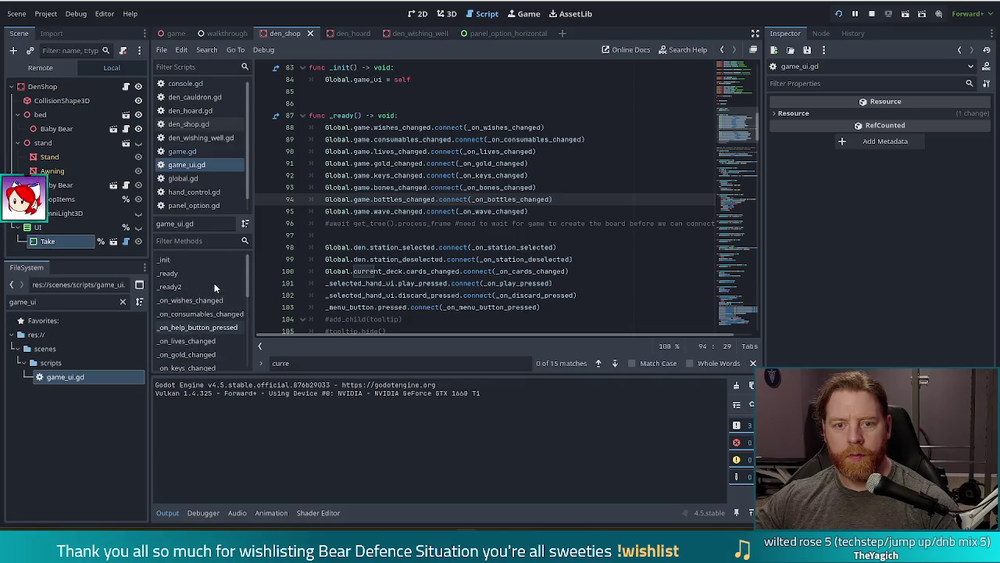
- Search 'start_' in game_ui.gd, then 'start_b' in game.gd to reach the start_placing call
{"action": "left_click", "coordinate": [423, 164]}
{"action": "key", "text": "ctrl+f"}
{"action": "type", "text": "star"}
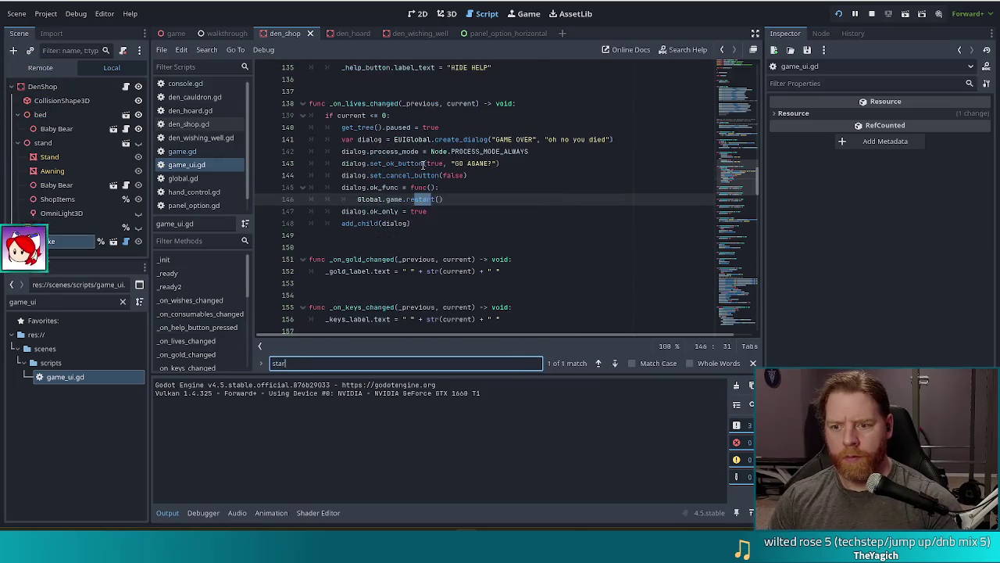
{"action": "type", "text": "t_"}
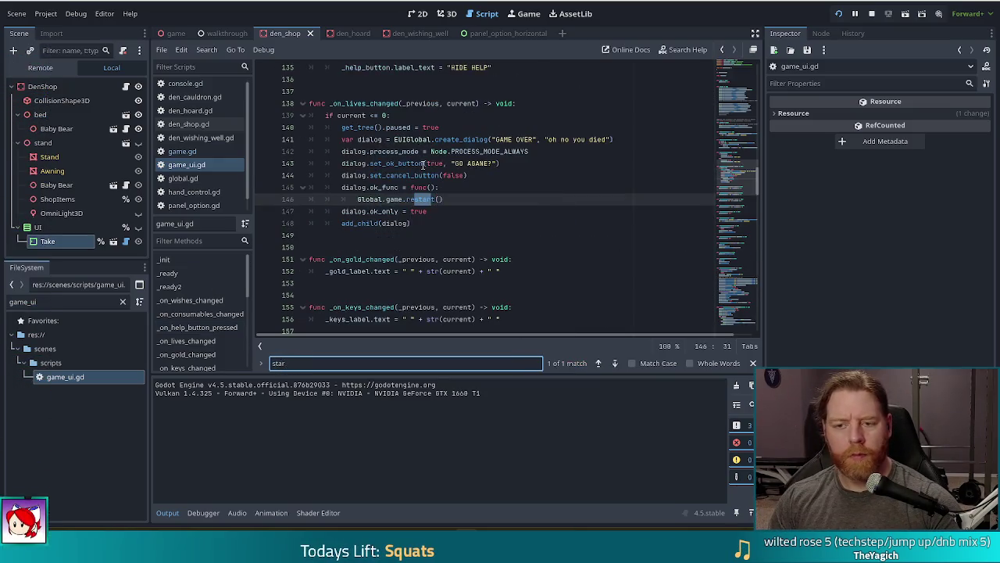
{"action": "left_click", "coordinate": [188, 151]}
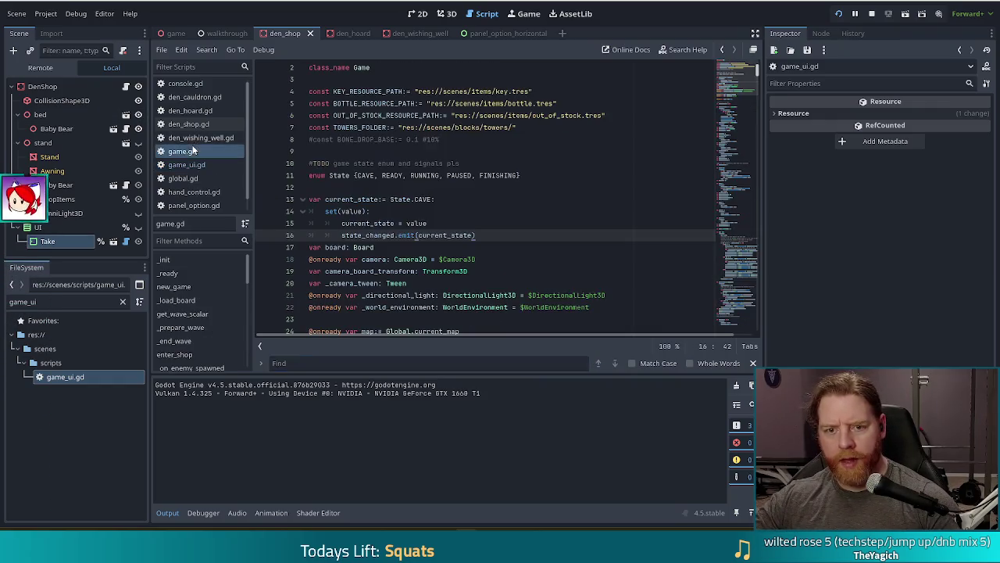
{"action": "left_click", "coordinate": [436, 188]}
{"action": "key", "text": "ctrl+f"}
{"action": "type", "text": "star"}
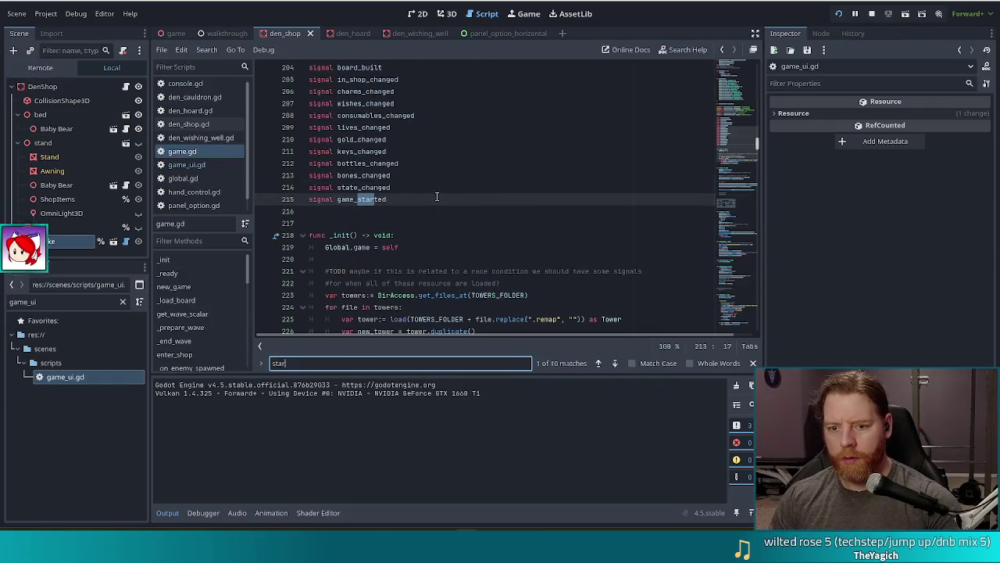
{"action": "type", "text": "t_bu"}
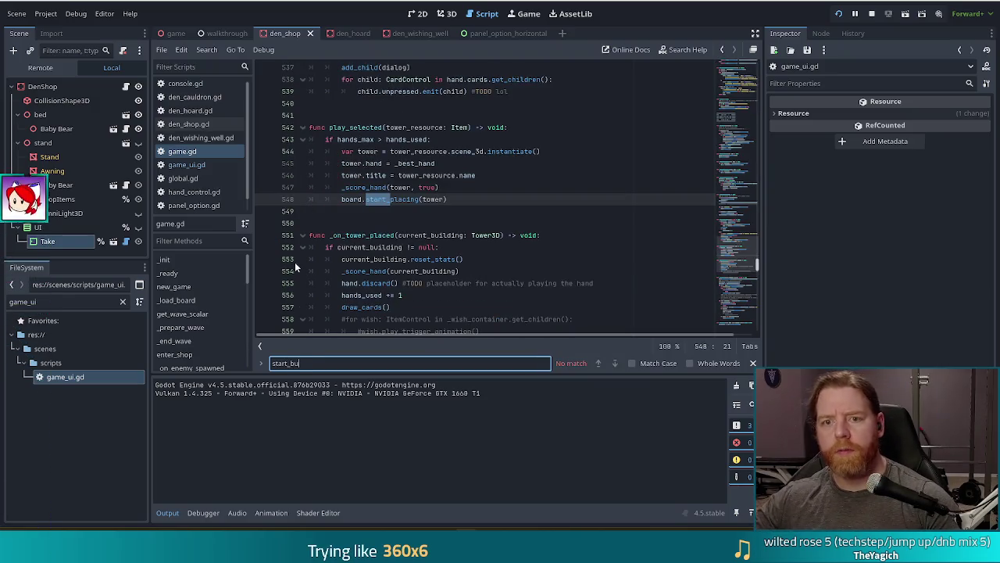
{"action": "left_click", "coordinate": [10, 301]}
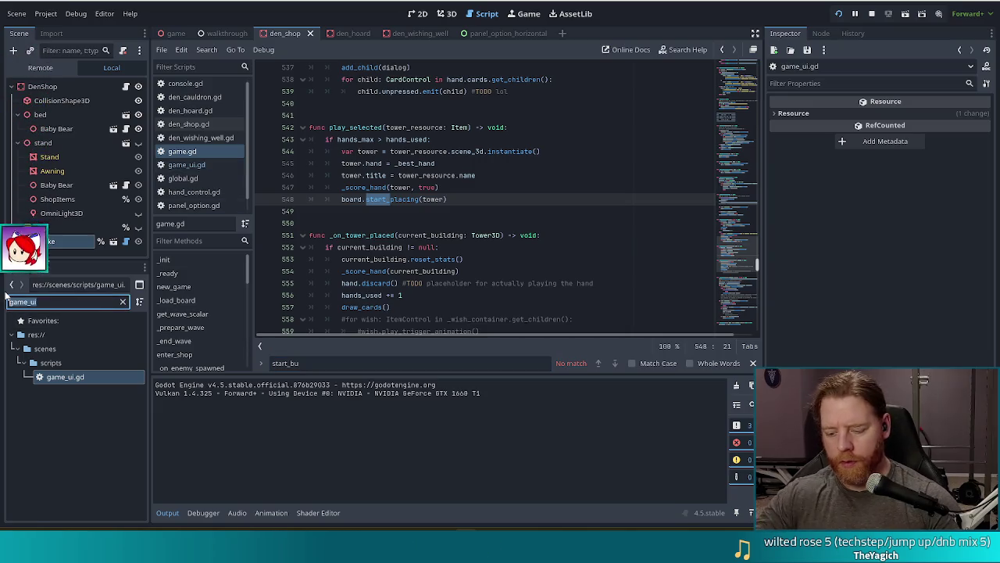
- Open player_unit_frame.gd via the 'player' filter and go to _on_start_button_pressed
{"action": "type", "text": "player"}
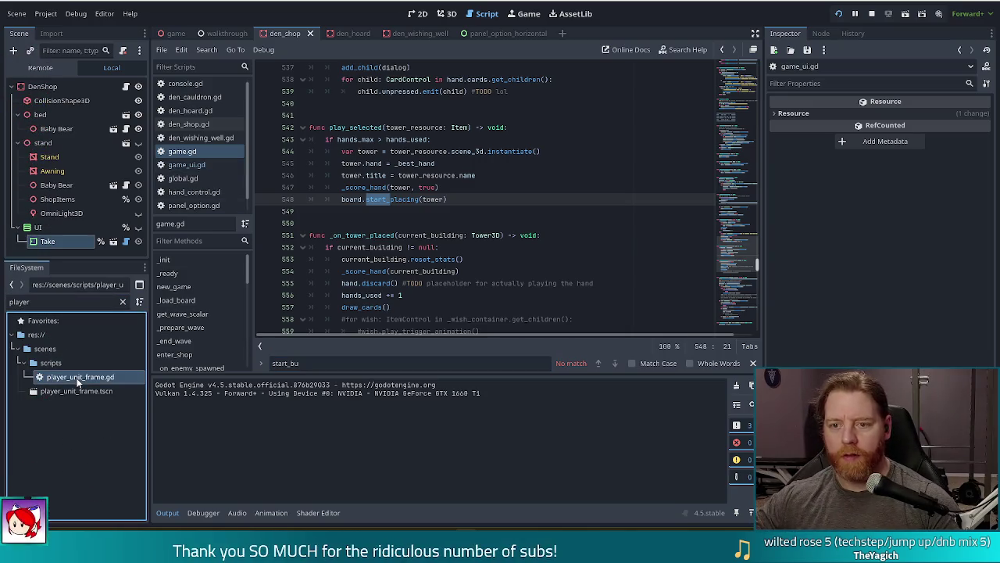
{"action": "double_click", "coordinate": [78, 378]}
{"action": "scroll", "coordinate": [735, 107], "scroll_direction": "down", "scroll_amount": 5}
{"action": "left_click_drag", "start_coordinate": [735, 107], "coordinate": [739, 175]}
{"action": "left_click", "coordinate": [561, 203]}
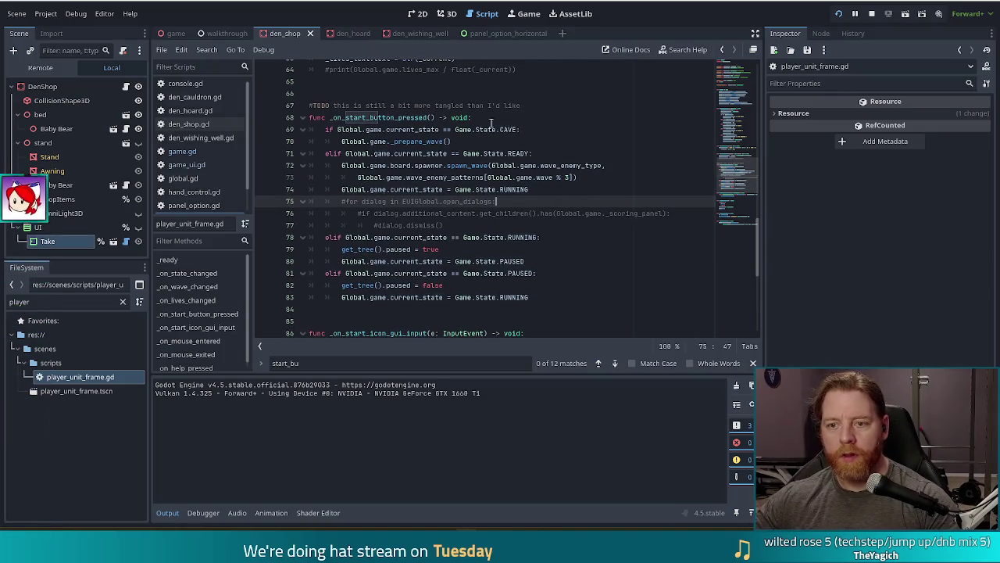
- Delete the 'still a bit more tangled' TODO comment above _on_start_button_pressed
{"action": "left_click", "coordinate": [521, 104]}
{"action": "right_click", "coordinate": [521, 104]}
{"action": "key", "text": "Escape"}
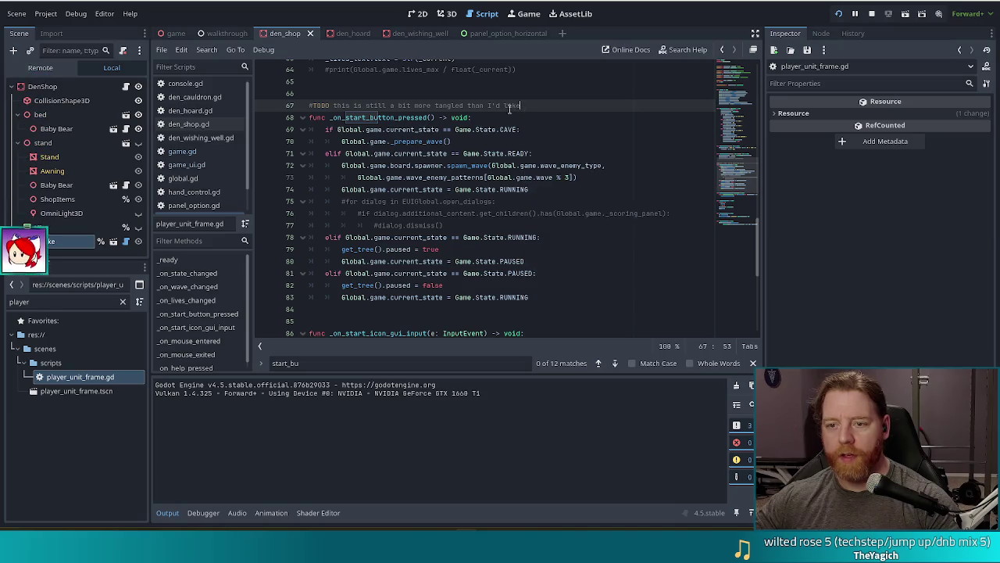
{"action": "key", "text": "shift+Up"}
{"action": "key", "text": "BackSpace"}
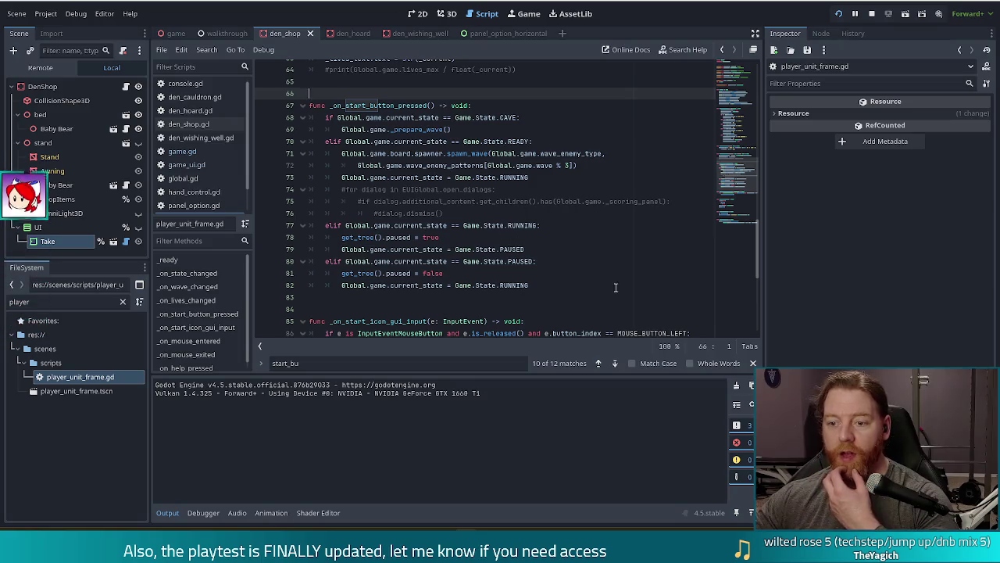
- Review the paused = false and CAVE _prepare_wave lines, then return to game.gd
{"action": "left_click", "coordinate": [530, 273]}
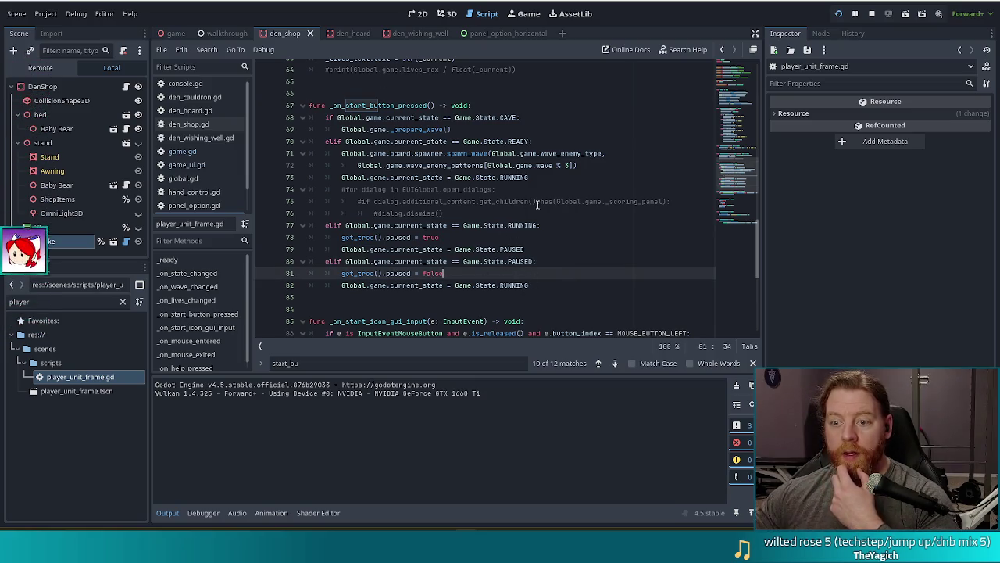
{"action": "left_click", "coordinate": [465, 129]}
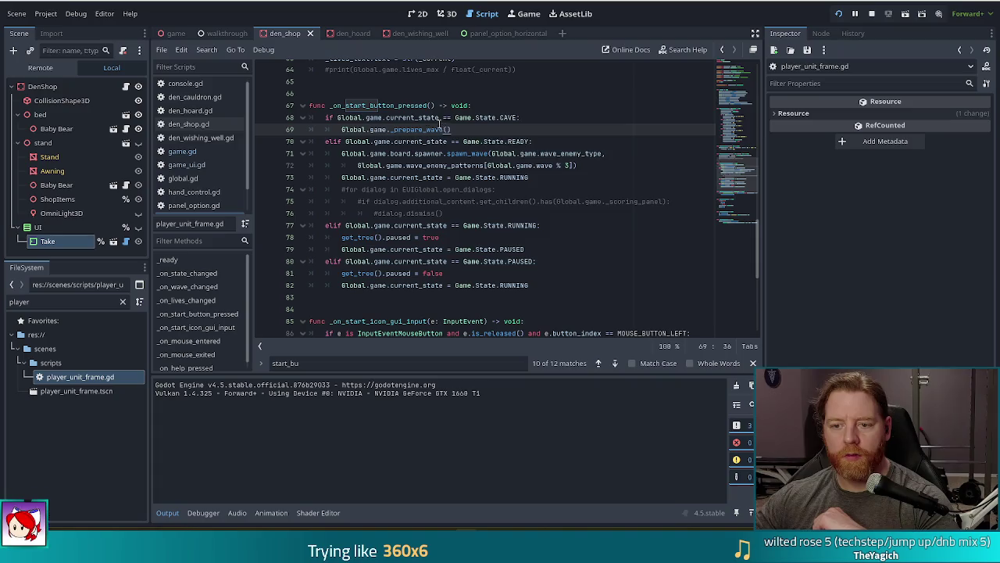
{"action": "left_click", "coordinate": [469, 273]}
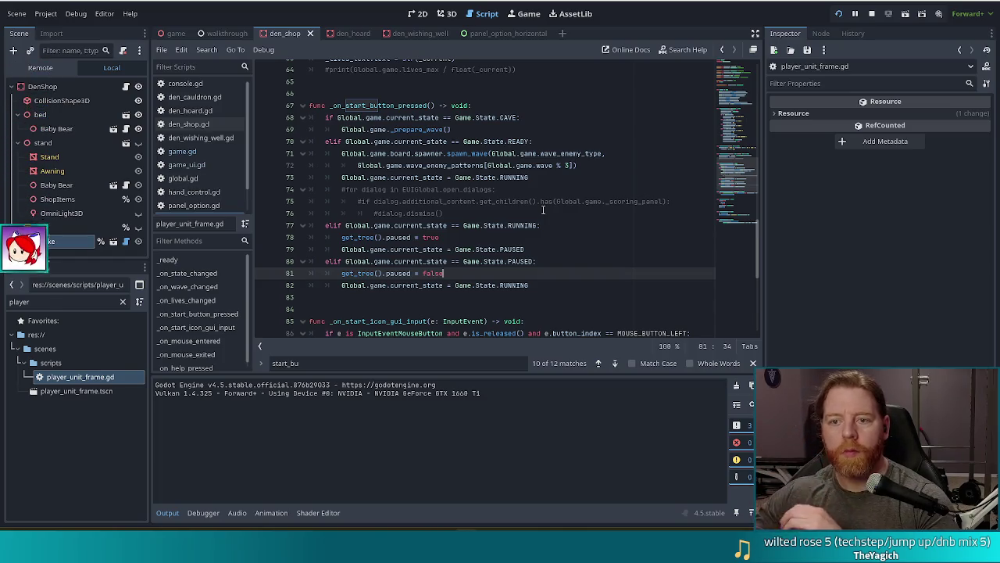
{"action": "left_click", "coordinate": [539, 130]}
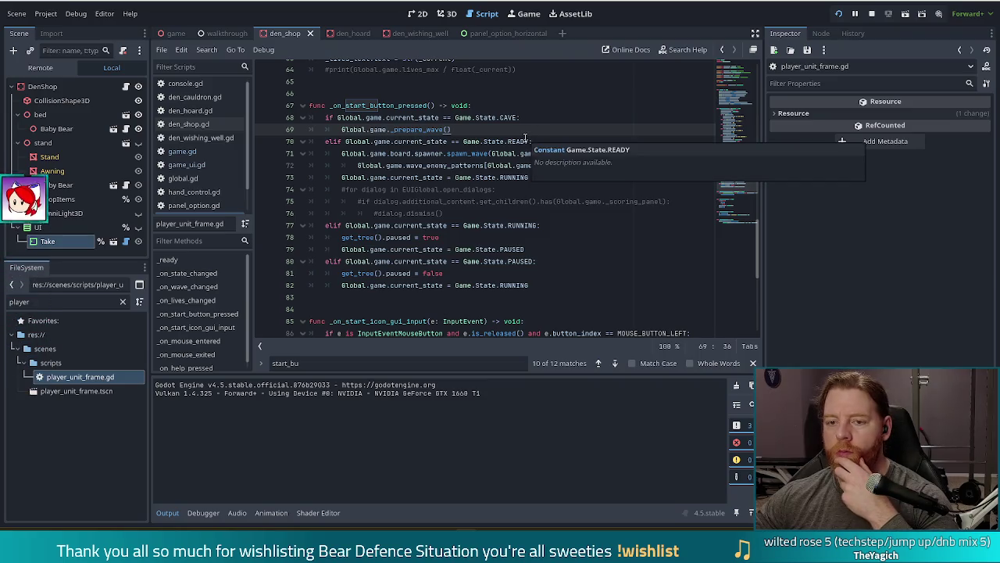
{"action": "left_click", "coordinate": [176, 151]}
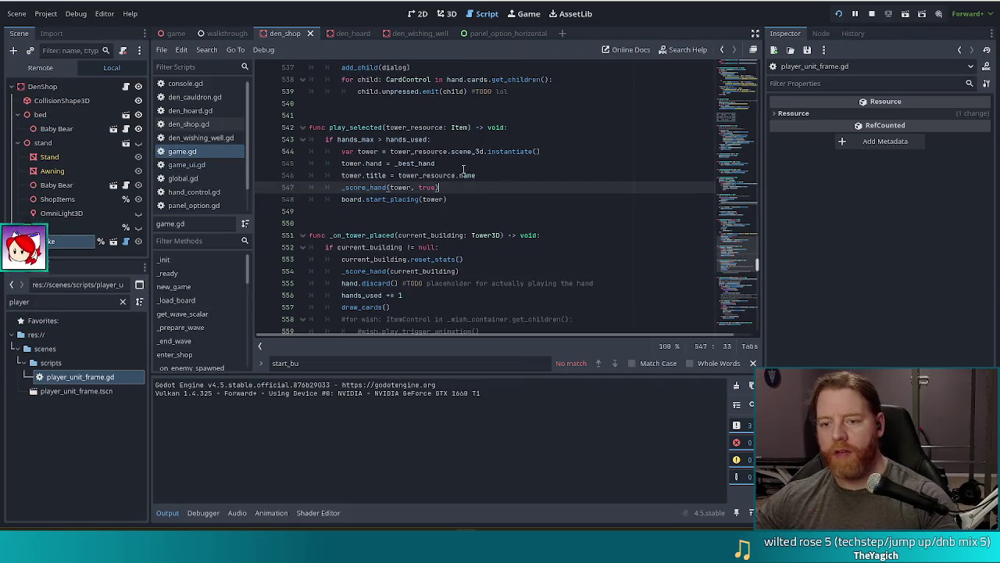
{"action": "key", "text": "ctrl+f"}
- Find 'on_state_changed' across all project files, then open walkthrough.gd from the results
{"action": "type", "text": "on_stat"}
{"action": "key", "text": "BackSpace"}
{"action": "key", "text": "BackSpace"}
{"action": "key", "text": "BackSpace"}
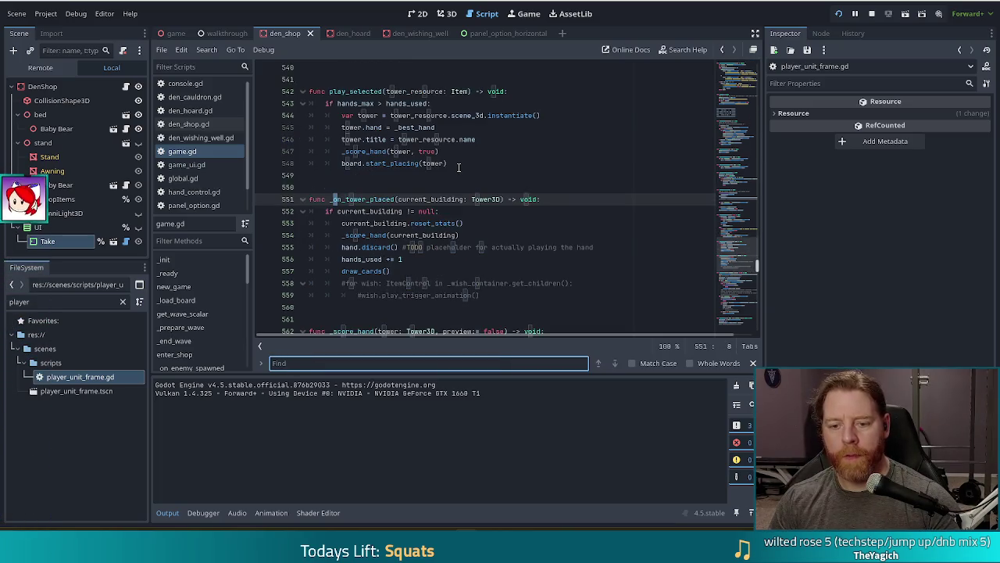
{"action": "key", "text": "ctrl+shift+f"}
{"action": "type", "text": "on_state_changed"}
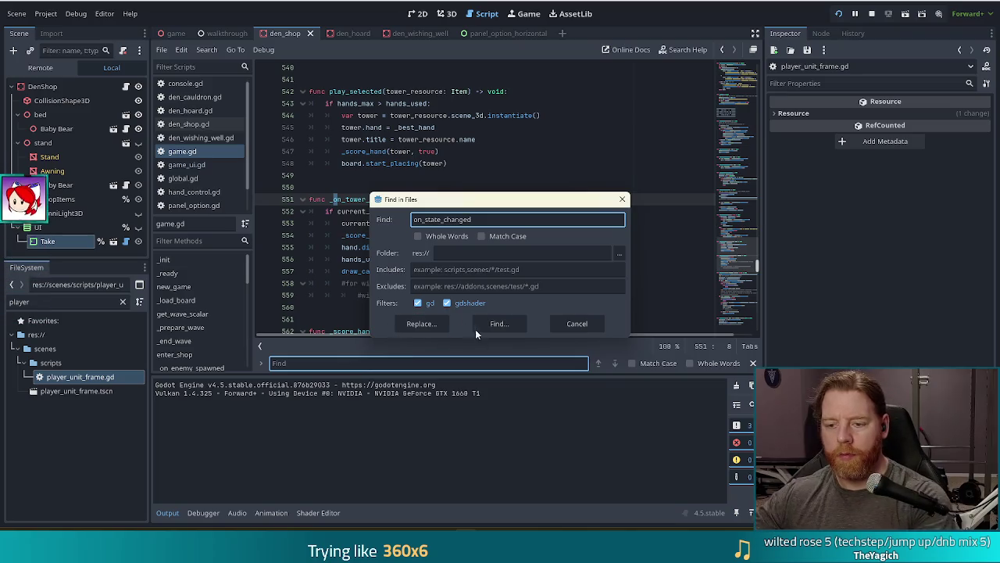
{"action": "left_click", "coordinate": [500, 323]}
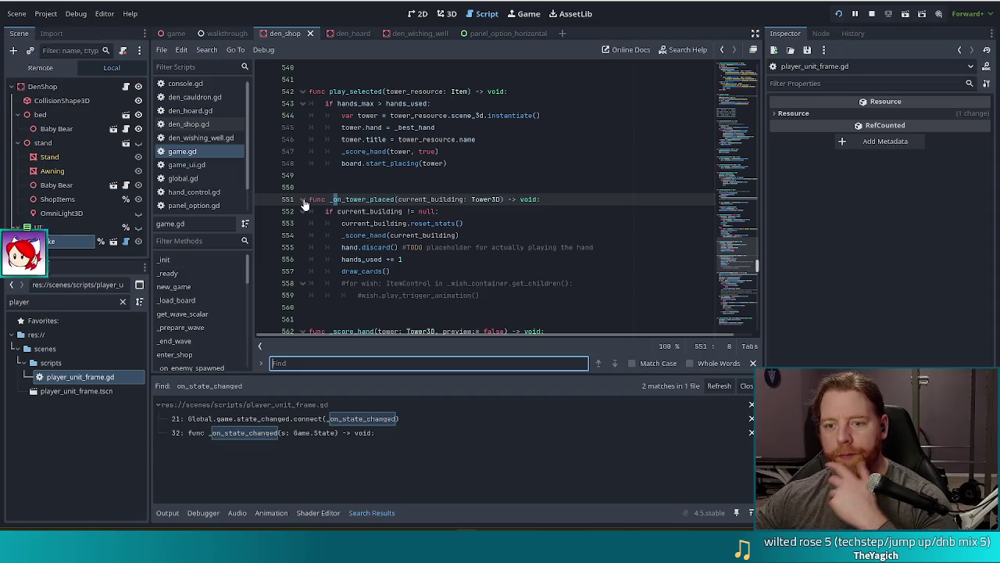
{"action": "scroll", "coordinate": [239, 175], "scroll_direction": "down", "scroll_amount": 3}
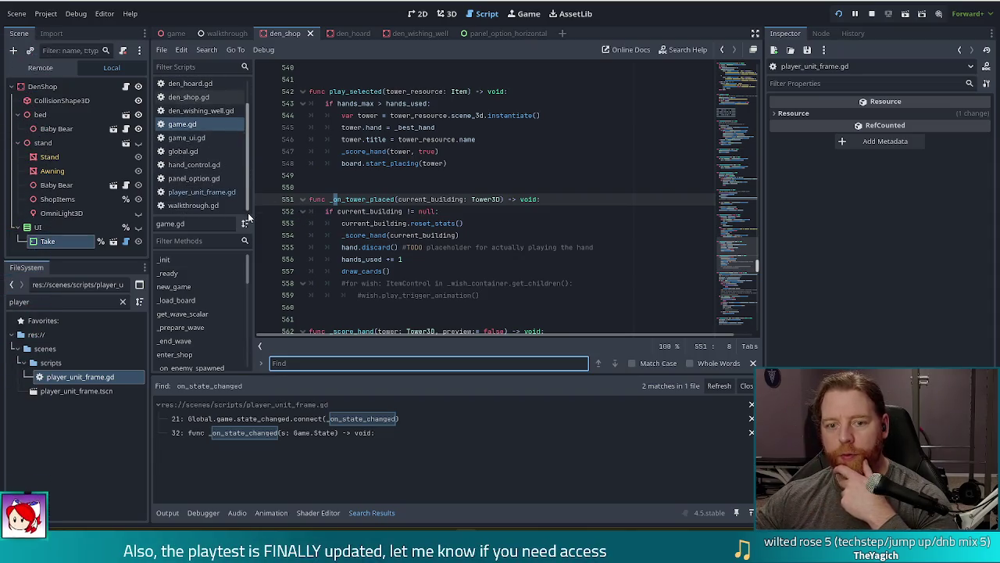
{"action": "left_click", "coordinate": [193, 204]}
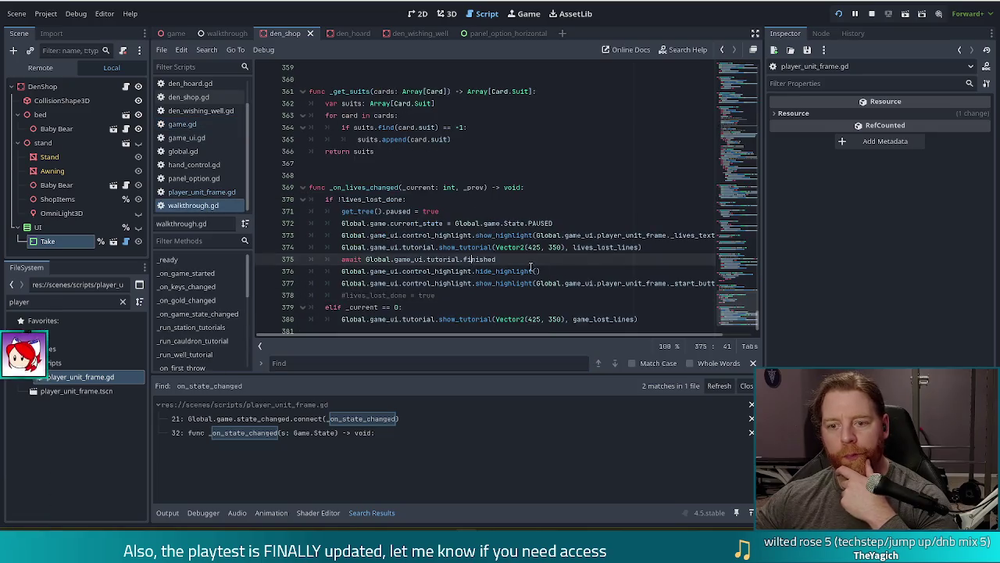
- Go to _on_game_state_changed and add an empty line under the State.CAVE branch
{"action": "left_click", "coordinate": [222, 313]}
{"action": "left_click", "coordinate": [451, 236]}
{"action": "scroll", "coordinate": [585, 274], "scroll_direction": "down", "scroll_amount": 1}
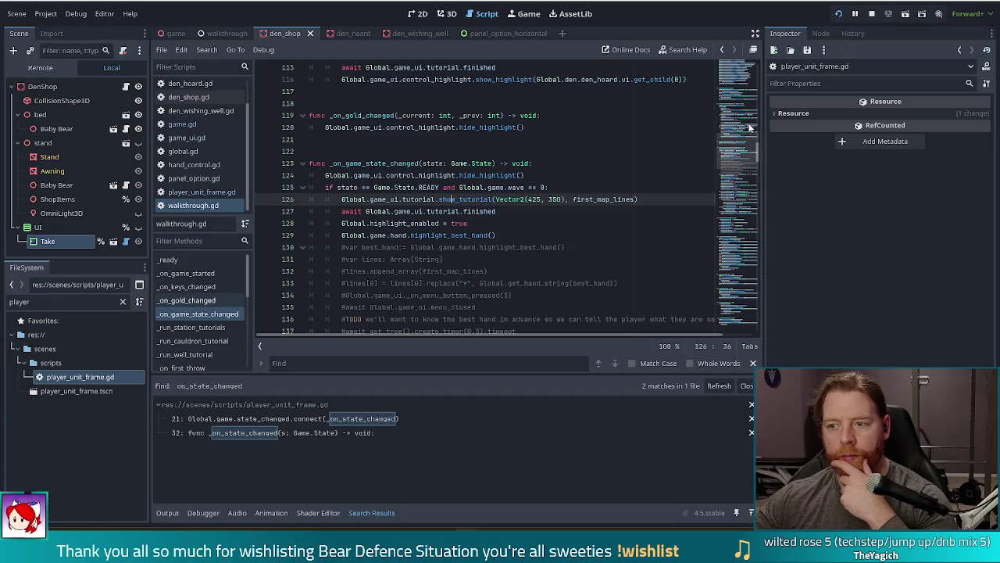
{"action": "scroll", "coordinate": [736, 165], "scroll_direction": "down", "scroll_amount": 7}
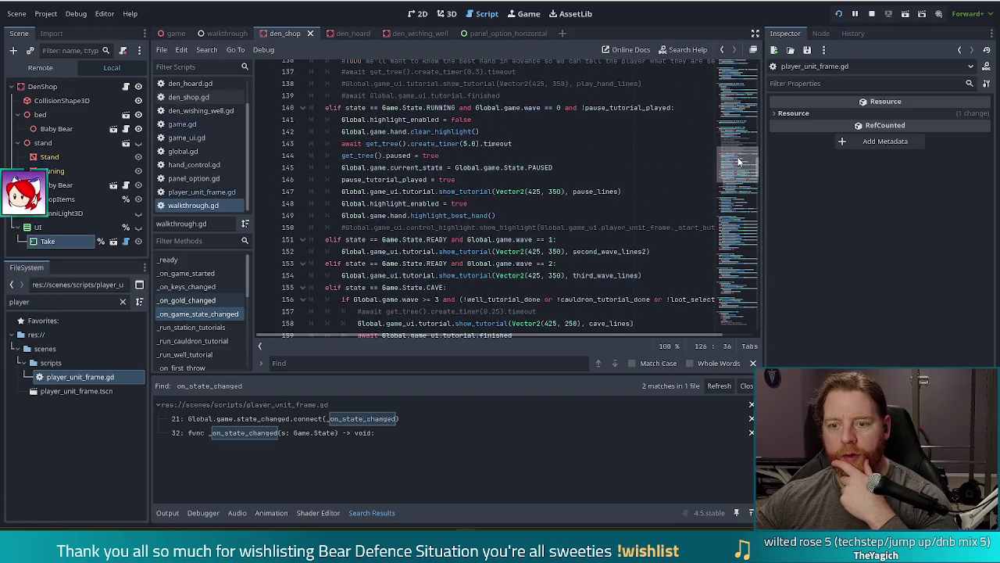
{"action": "scroll", "coordinate": [738, 161], "scroll_direction": "up", "scroll_amount": 2}
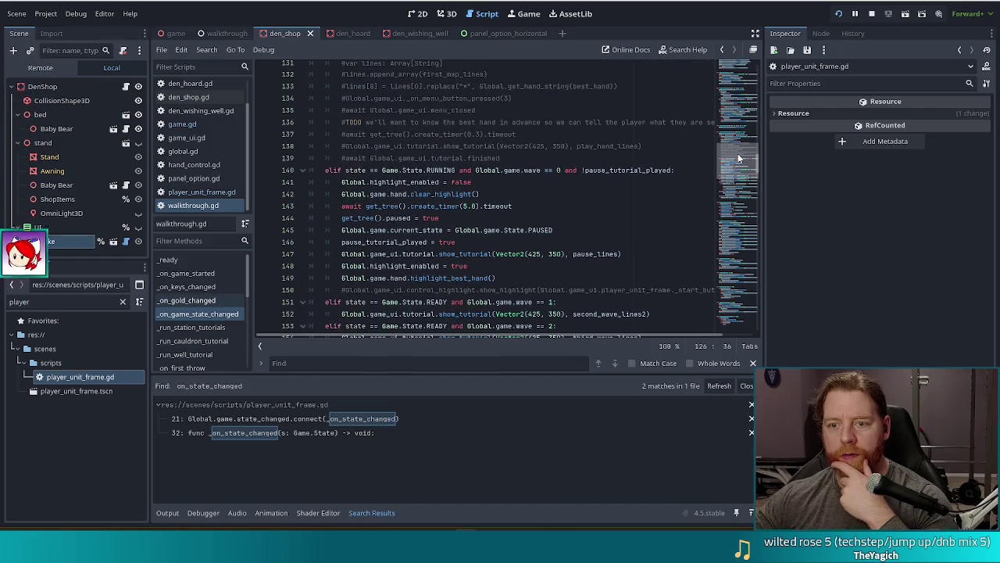
{"action": "scroll", "coordinate": [736, 160], "scroll_direction": "down", "scroll_amount": 4}
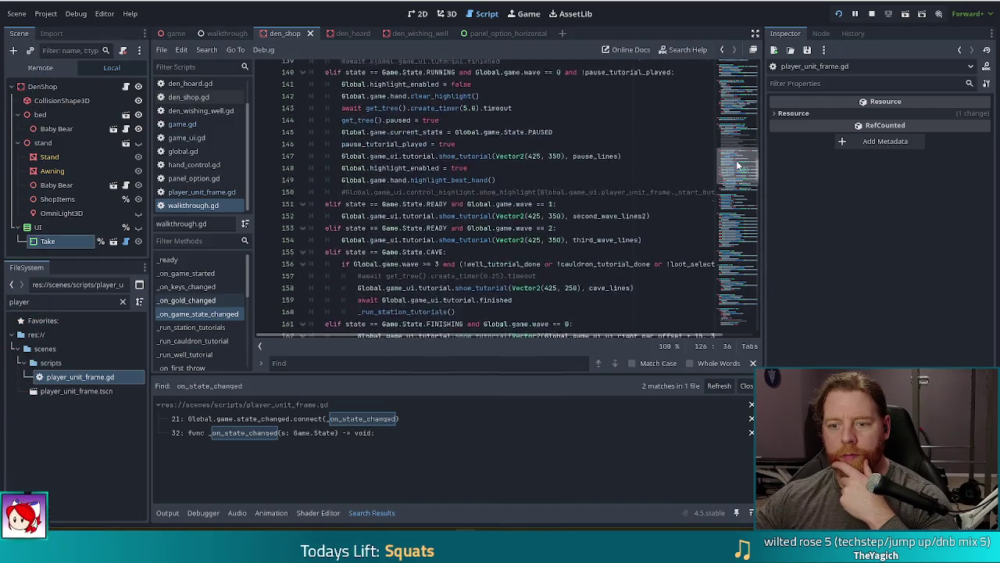
{"action": "left_click", "coordinate": [504, 222]}
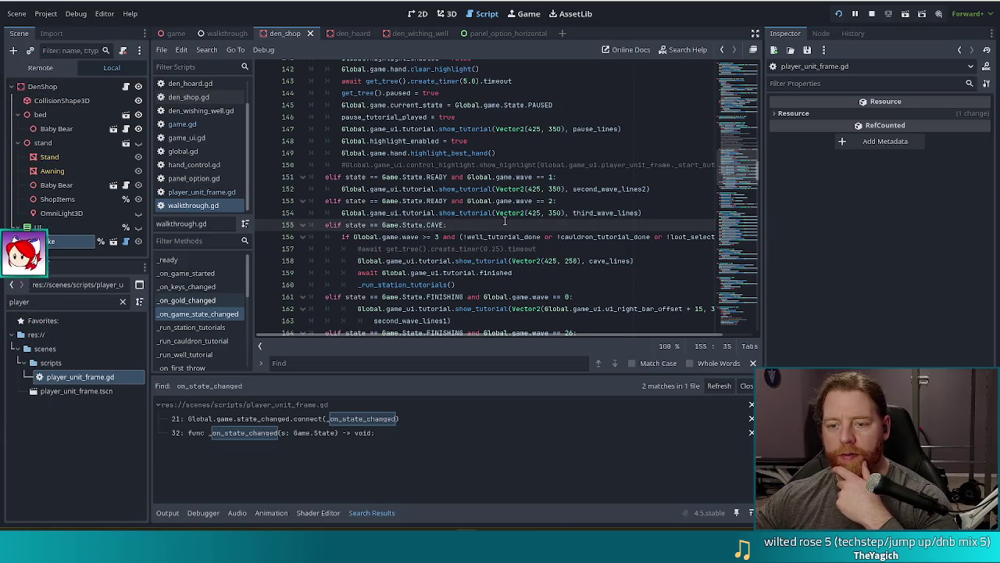
{"action": "key", "text": "Return"}
{"action": "type", "text": "#"}
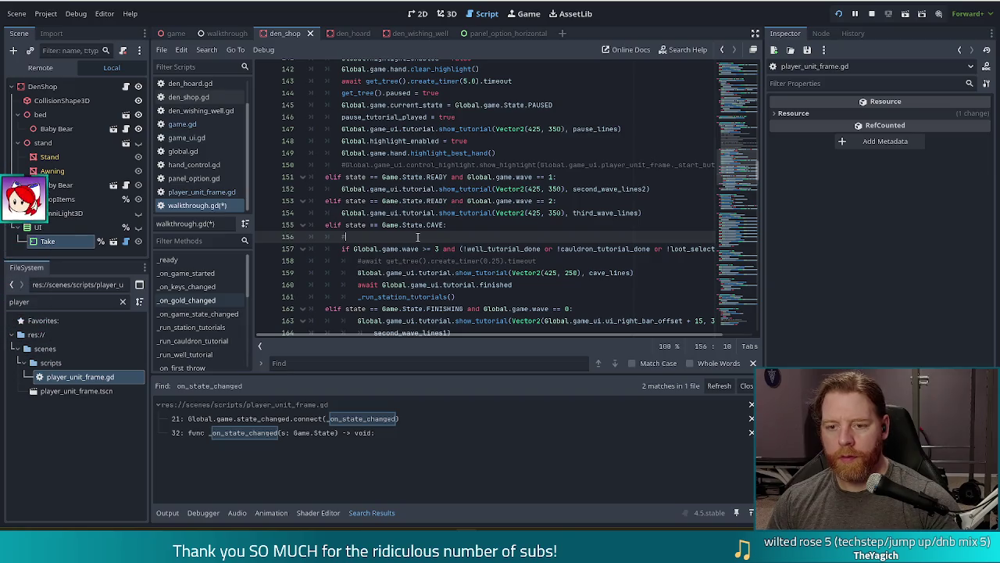
{"action": "key", "text": "BackSpace"}
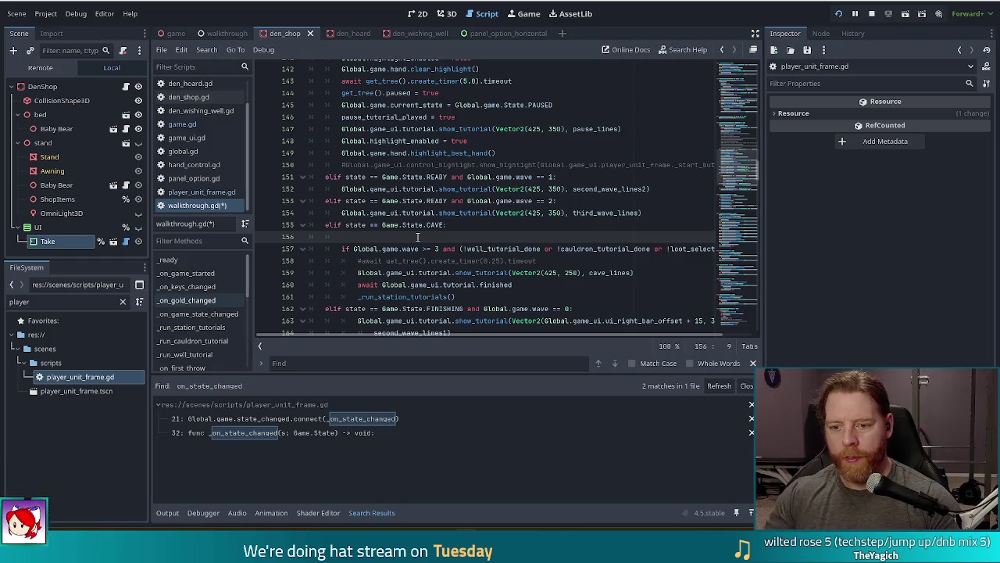
- Copy get_tree().paused = true into the CAVE branch and change true to false
{"action": "scroll", "coordinate": [453, 215], "scroll_direction": "down", "scroll_amount": 3}
{"action": "scroll", "coordinate": [527, 270], "scroll_direction": "up", "scroll_amount": 4}
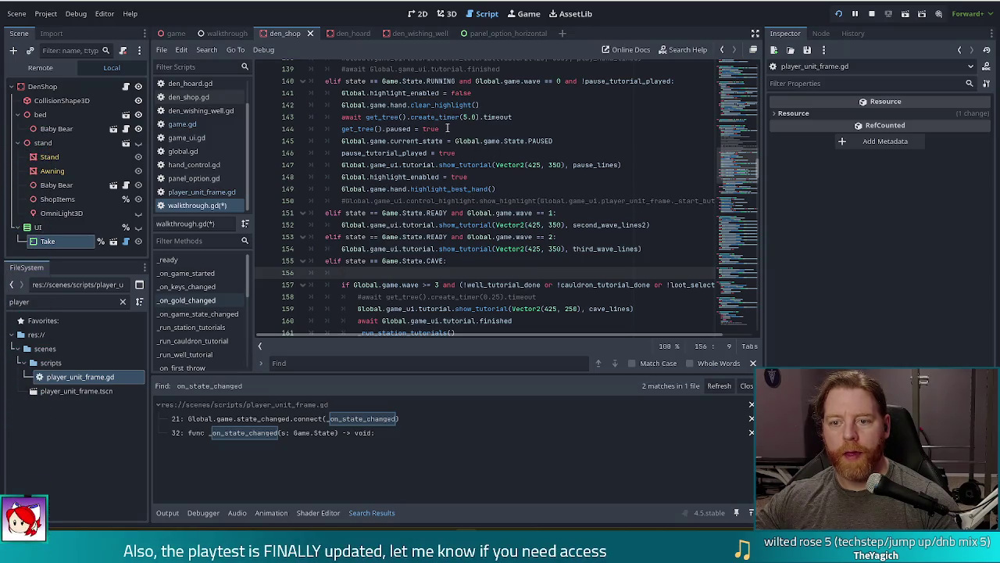
{"action": "left_click_drag", "start_coordinate": [447, 128], "coordinate": [553, 115]}
{"action": "key", "text": "ctrl+c"}
{"action": "left_click", "coordinate": [398, 275]}
{"action": "key", "text": "ctrl+v"}
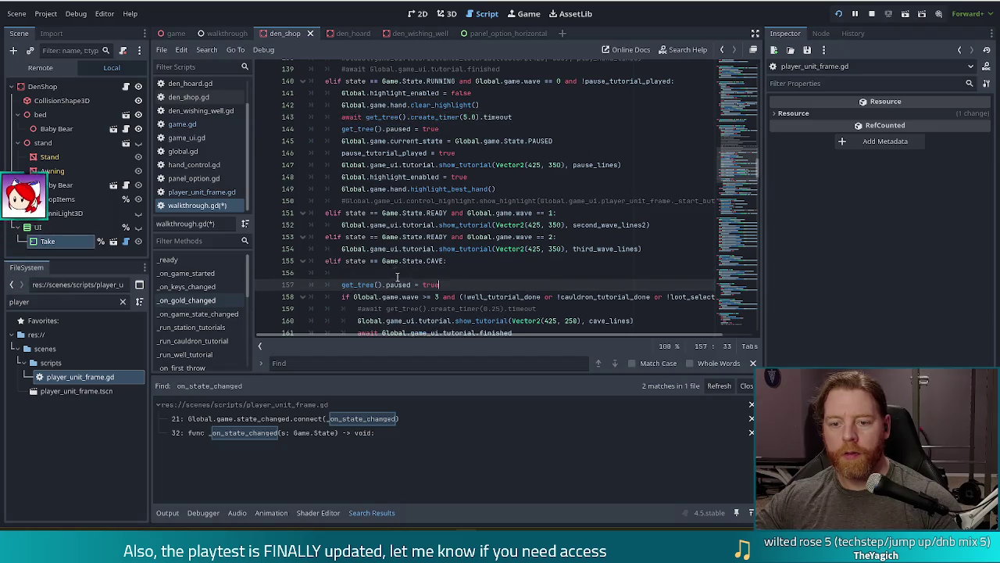
{"action": "double_click", "coordinate": [434, 284]}
{"action": "type", "text": "false"}
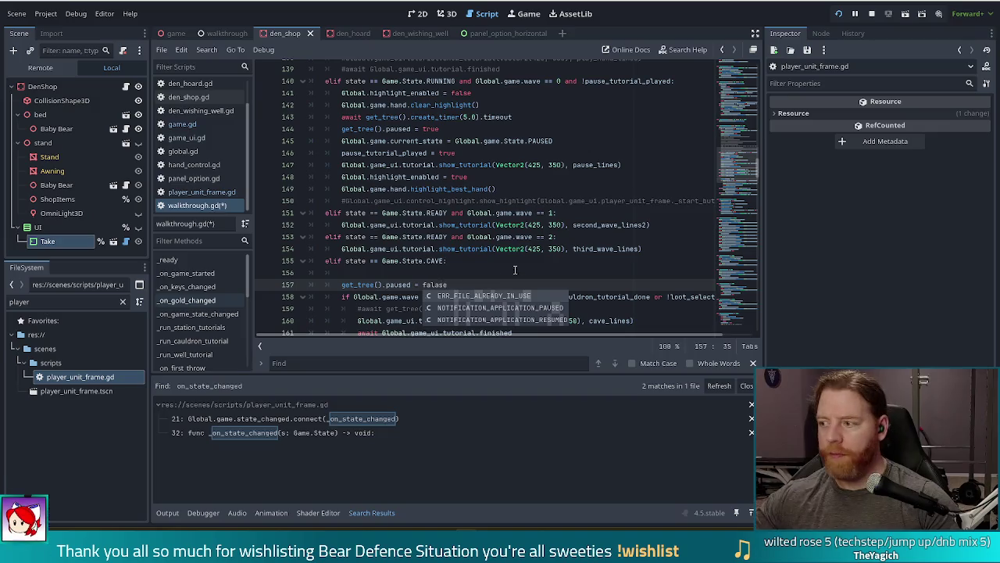
{"action": "key", "text": "BackSpace"}
{"action": "key", "text": "BackSpace"}
{"action": "key", "text": "BackSpace"}
{"action": "type", "text": "se"}
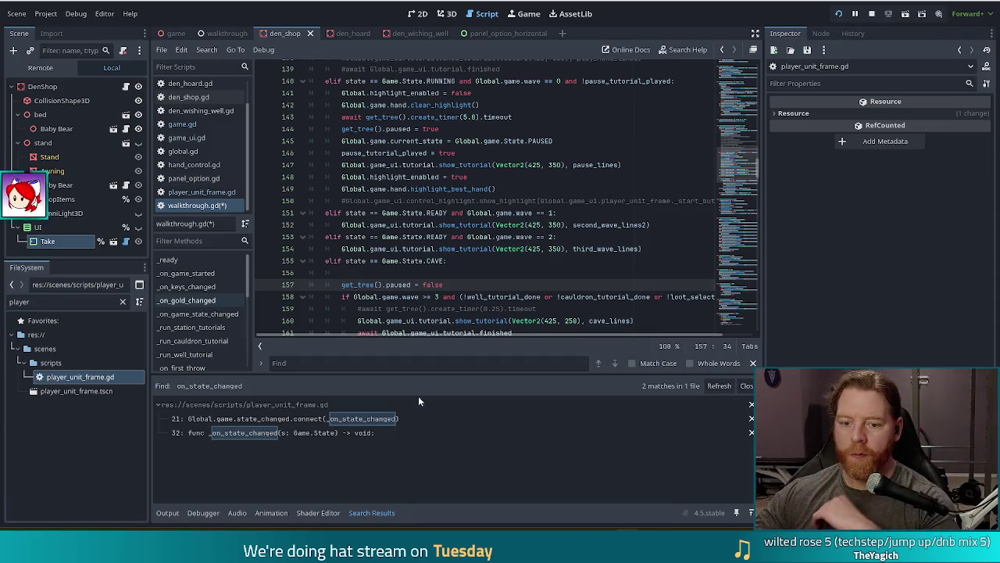
{"action": "left_click", "coordinate": [386, 261]}
- Remove the blank line under State.CAVE, save walkthrough.gd, and run the game
{"action": "left_click", "coordinate": [429, 271]}
{"action": "key", "text": "BackSpace"}
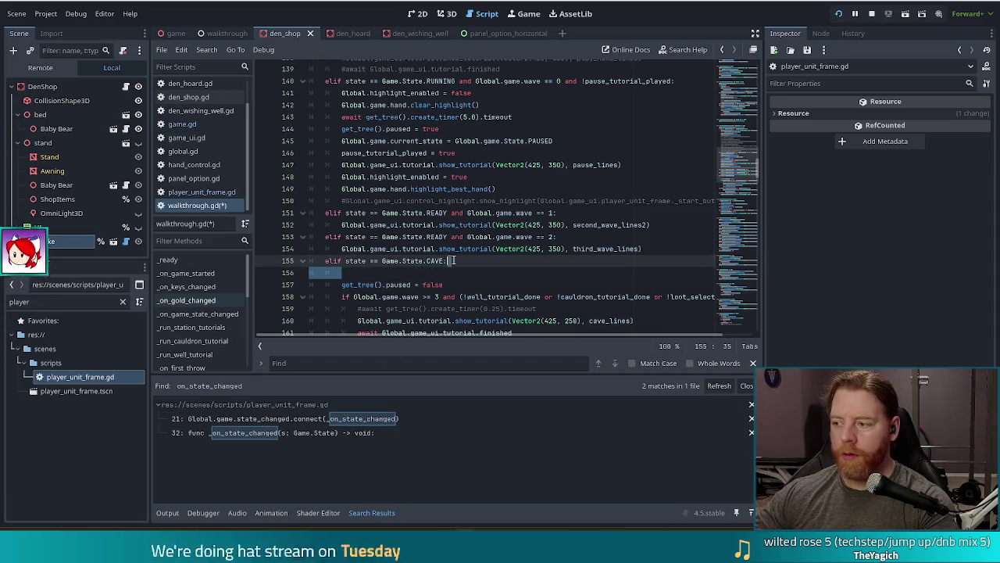
{"action": "key", "text": "ctrl+s"}
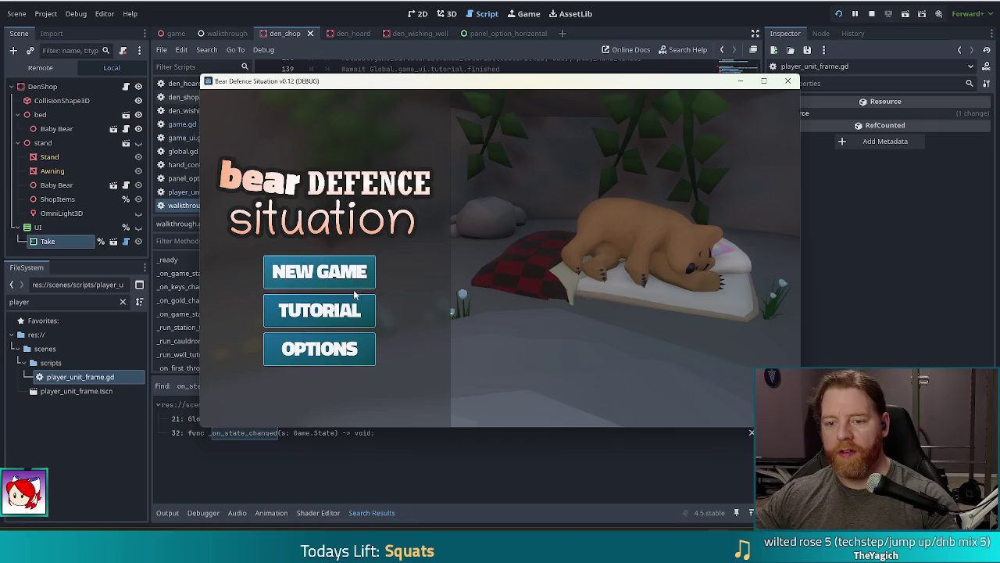
{"action": "left_click", "coordinate": [354, 297]}
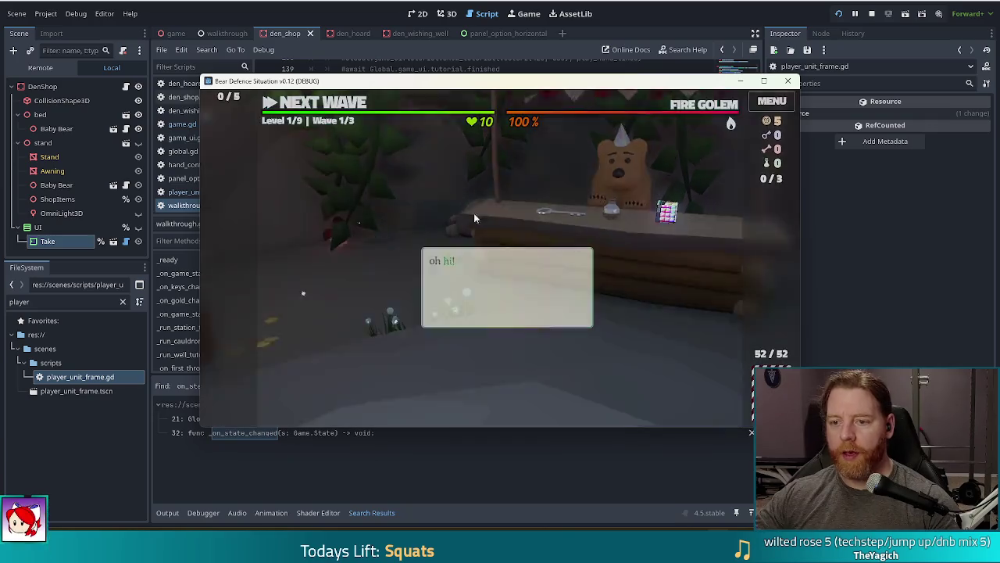
- Advance the bear's tutorial dialog and buy the Key for 5 gold in the shop
{"action": "left_click", "coordinate": [547, 191]}
{"action": "left_click", "coordinate": [557, 188]}
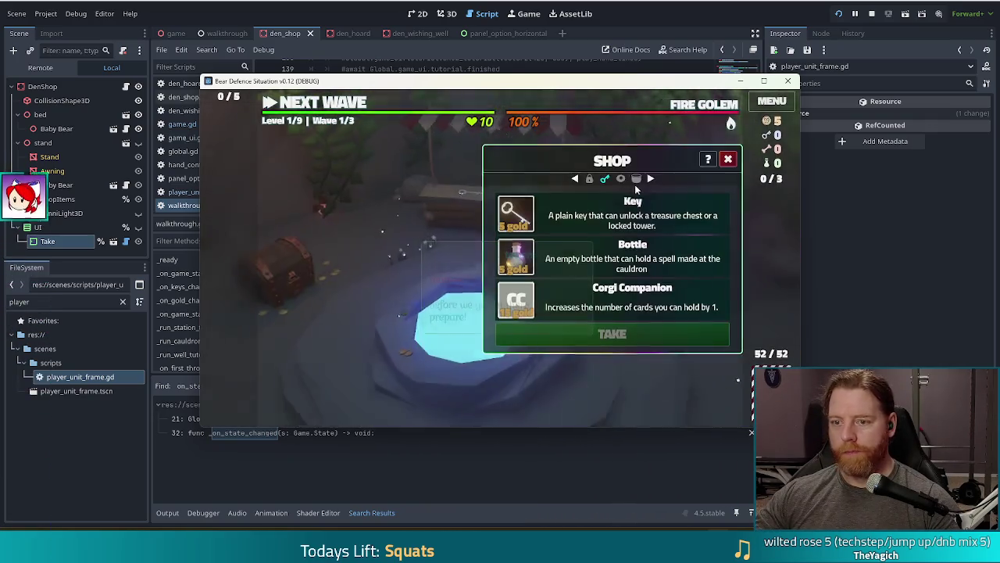
{"action": "left_click", "coordinate": [529, 221]}
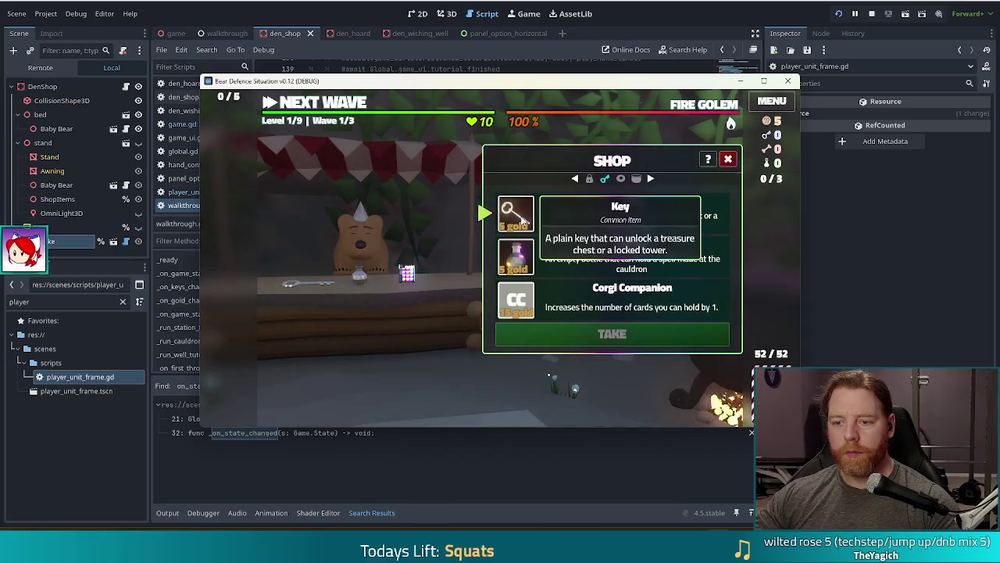
{"action": "left_click", "coordinate": [555, 332]}
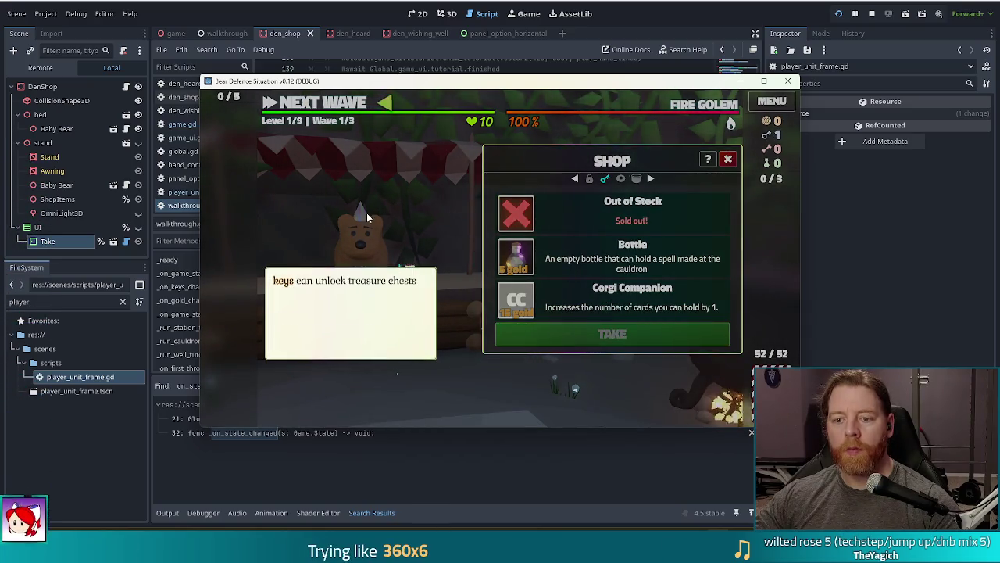
{"action": "left_click", "coordinate": [357, 176]}
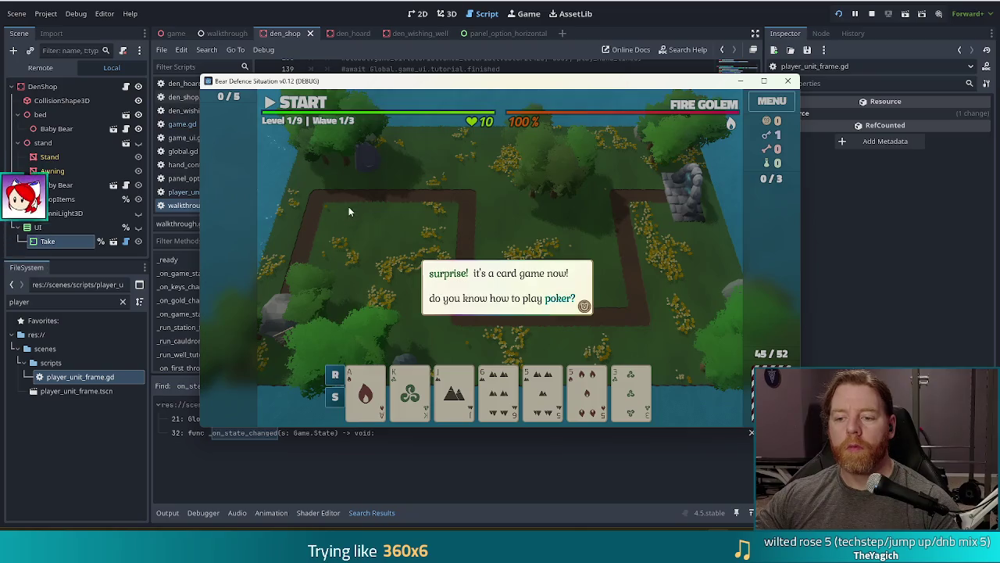
- Click through the best-hand and gold tutorial pages to finish wave 1
{"action": "left_click", "coordinate": [414, 206]}
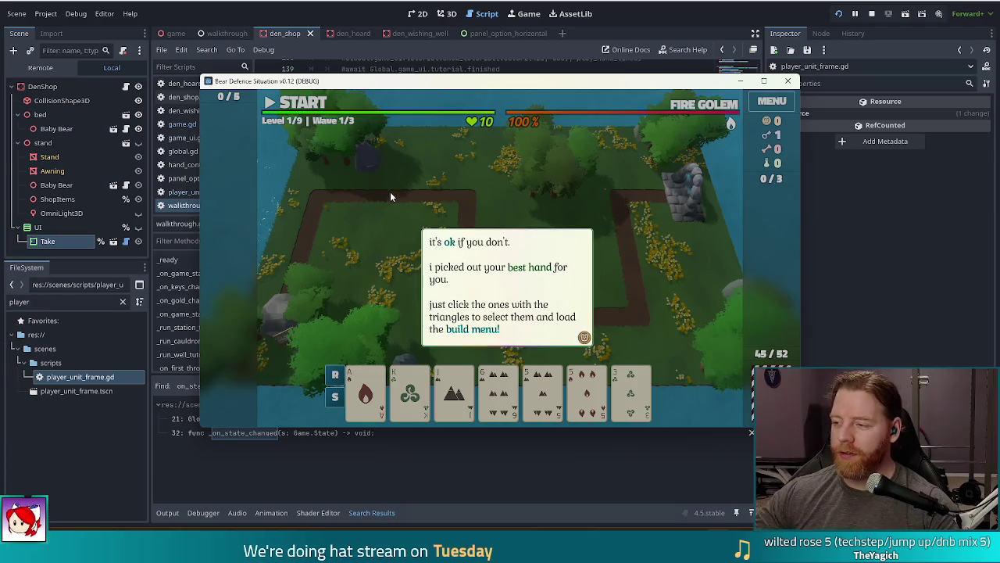
{"action": "left_click", "coordinate": [474, 168]}
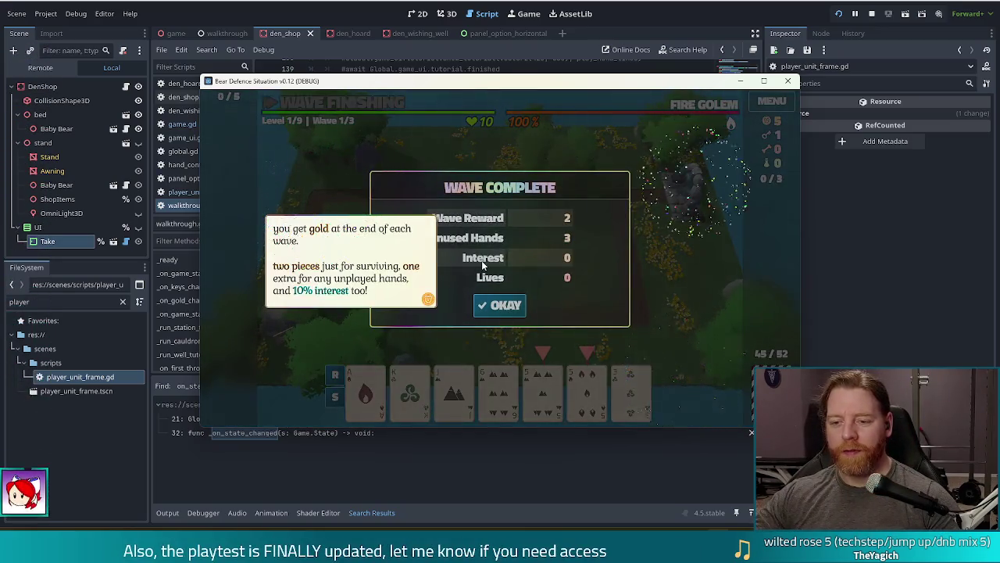
{"action": "left_click", "coordinate": [508, 313]}
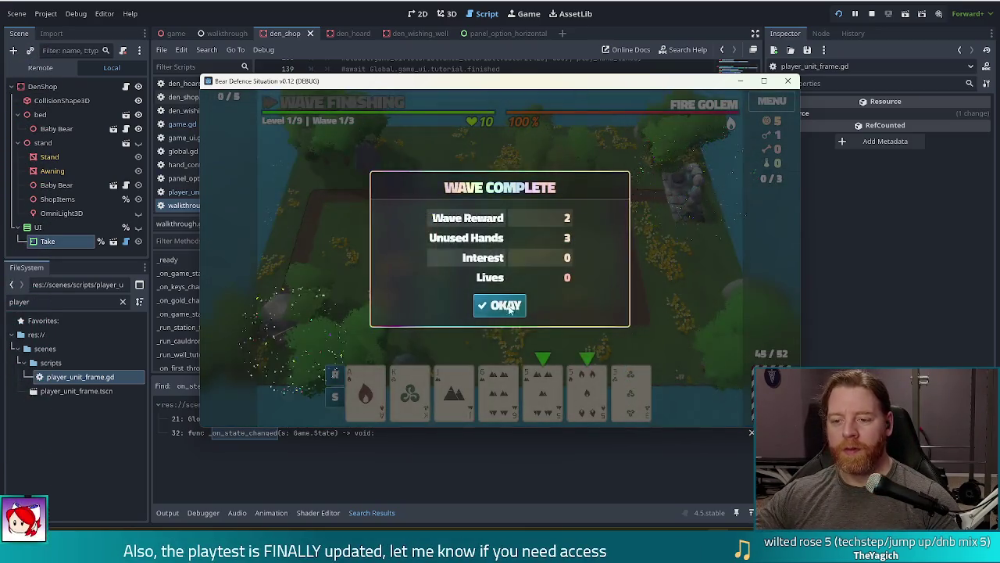
- Play a pair of 5s to unlock and place a Lightning Tower, then start the wave
{"action": "left_click", "coordinate": [506, 306]}
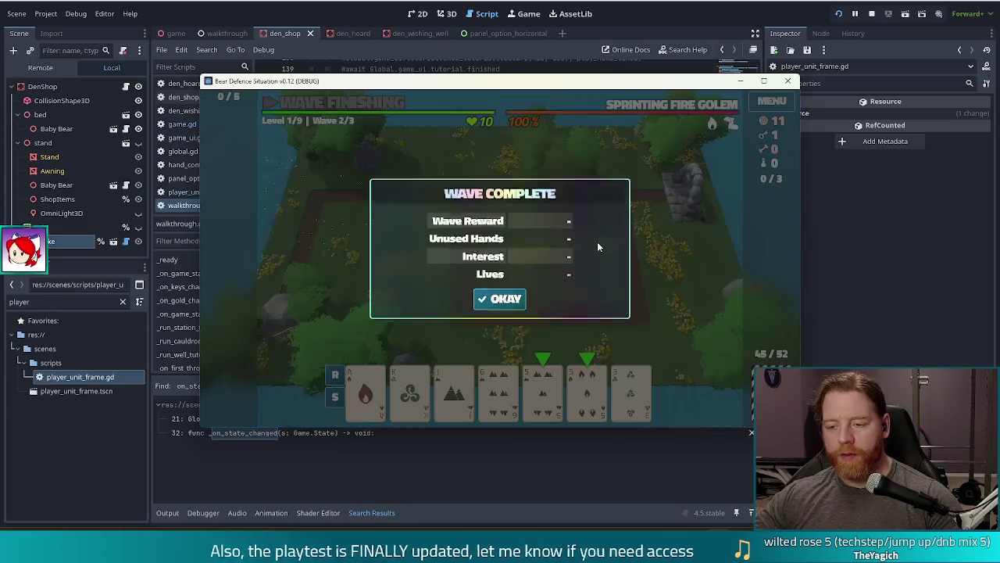
{"action": "left_click", "coordinate": [504, 307]}
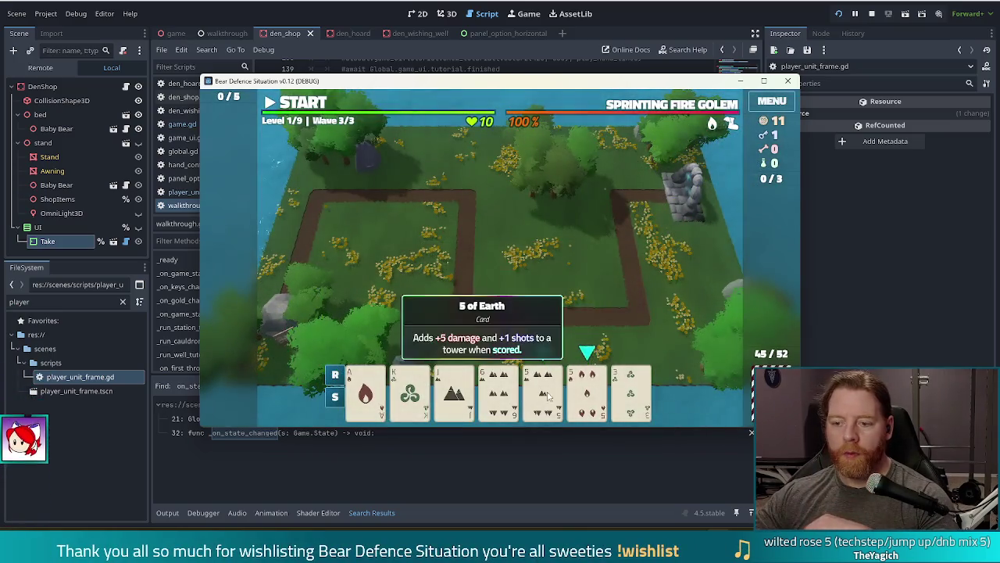
{"action": "left_click", "coordinate": [543, 391]}
{"action": "left_click", "coordinate": [594, 395]}
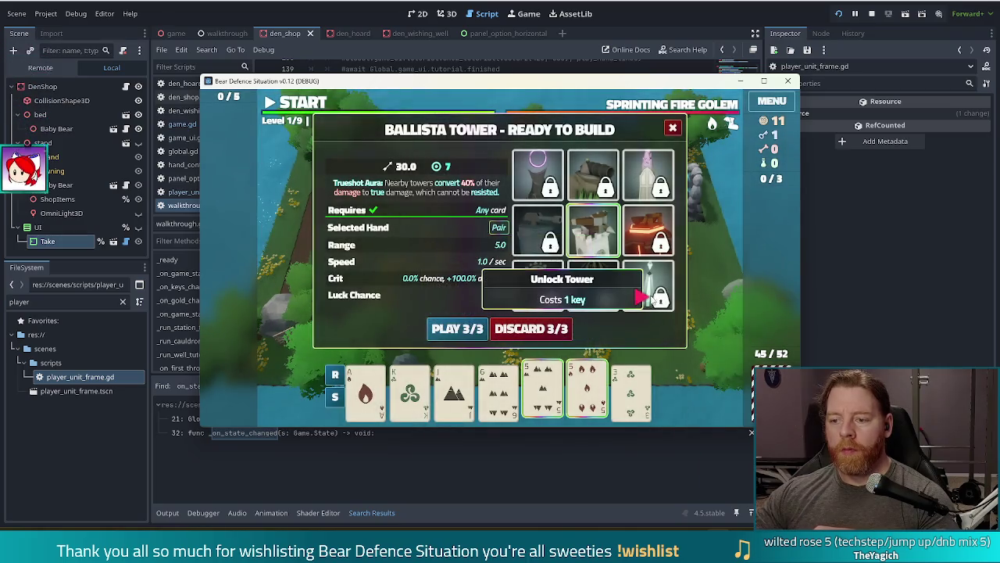
{"action": "left_click", "coordinate": [647, 291]}
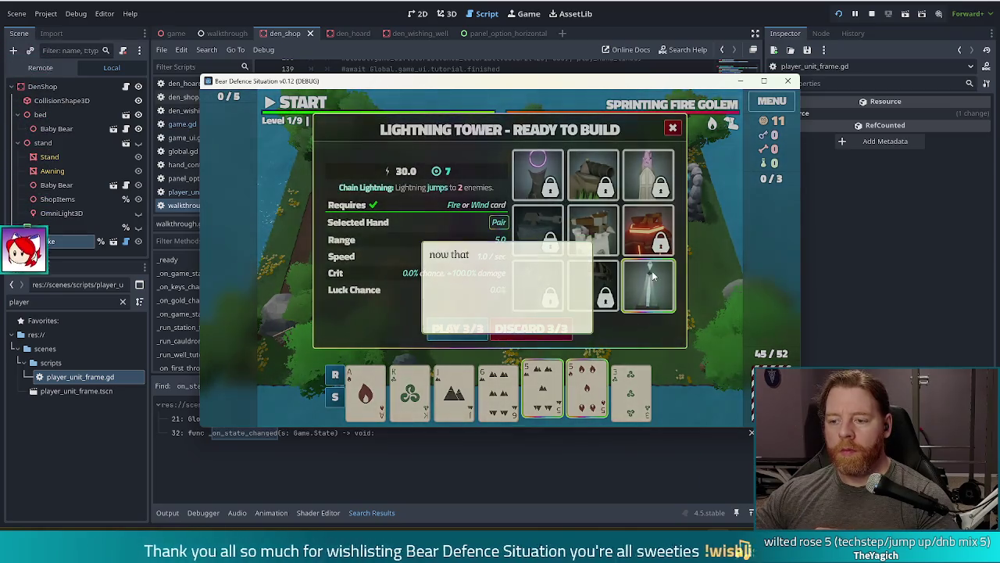
{"action": "left_click", "coordinate": [443, 201]}
{"action": "left_click", "coordinate": [457, 332]}
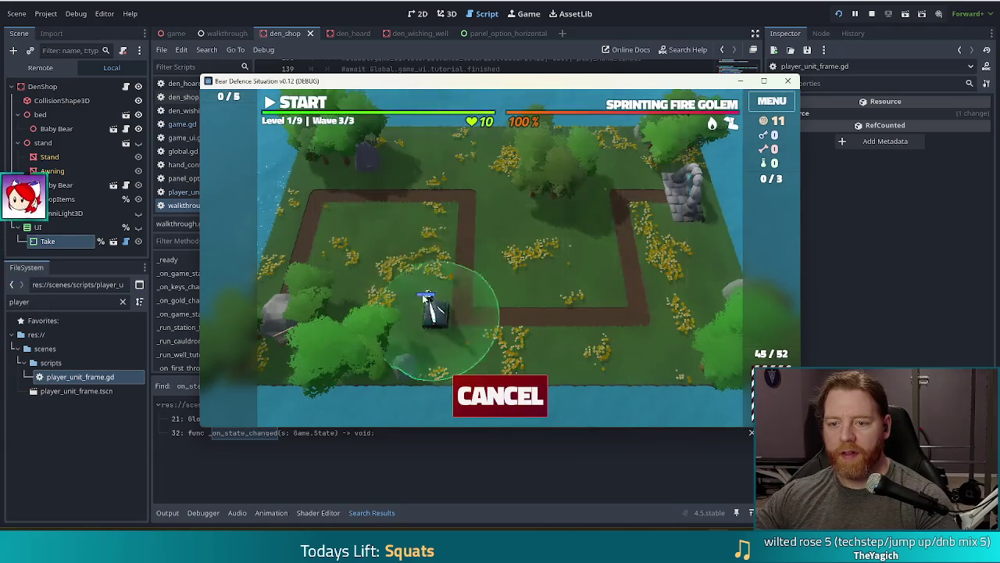
{"action": "left_click", "coordinate": [608, 291]}
{"action": "left_click", "coordinate": [300, 107]}
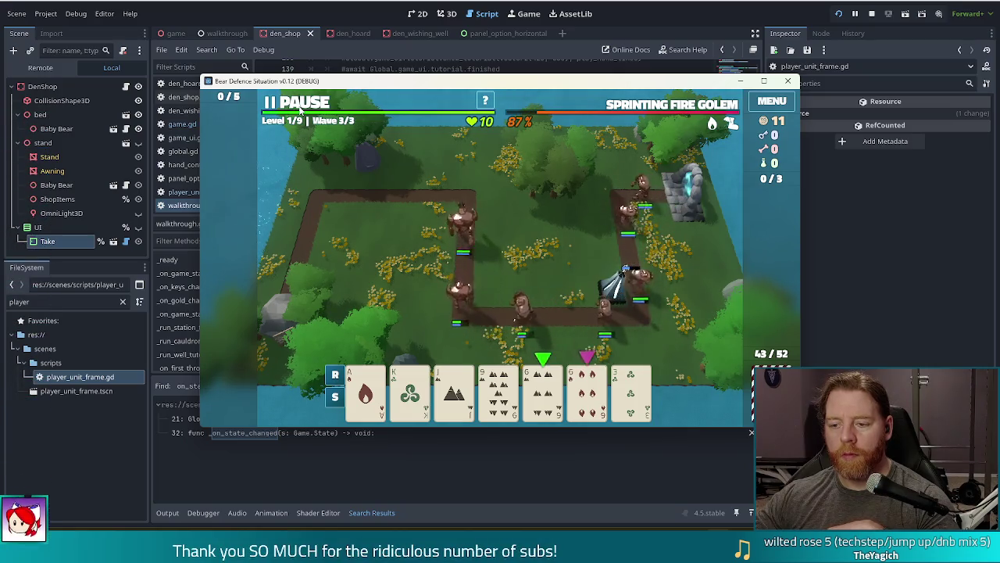
- Pause mid-wave, build a second Lightning Tower with a pair of 6s, then unpause
{"action": "left_click", "coordinate": [300, 105]}
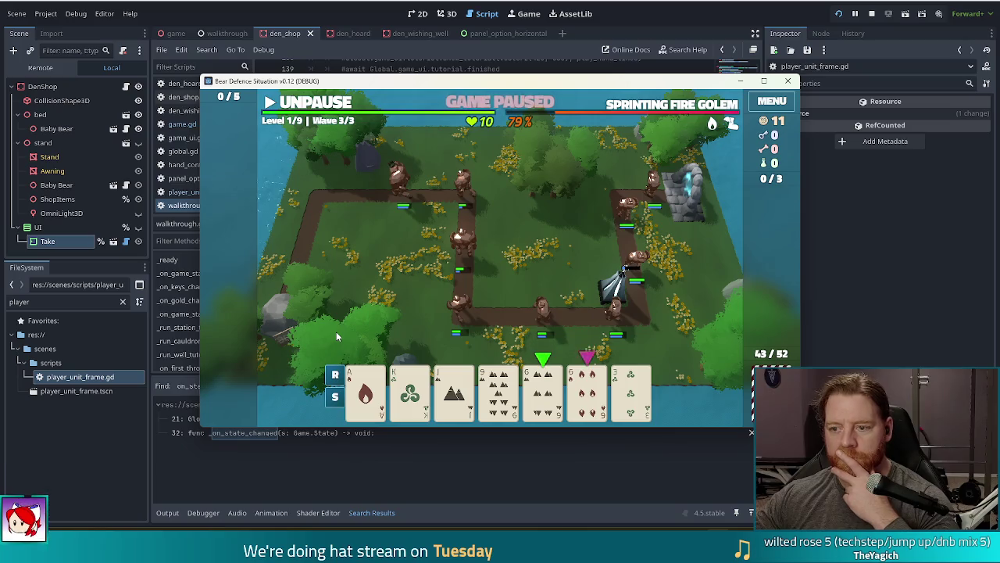
{"action": "left_click", "coordinate": [543, 391]}
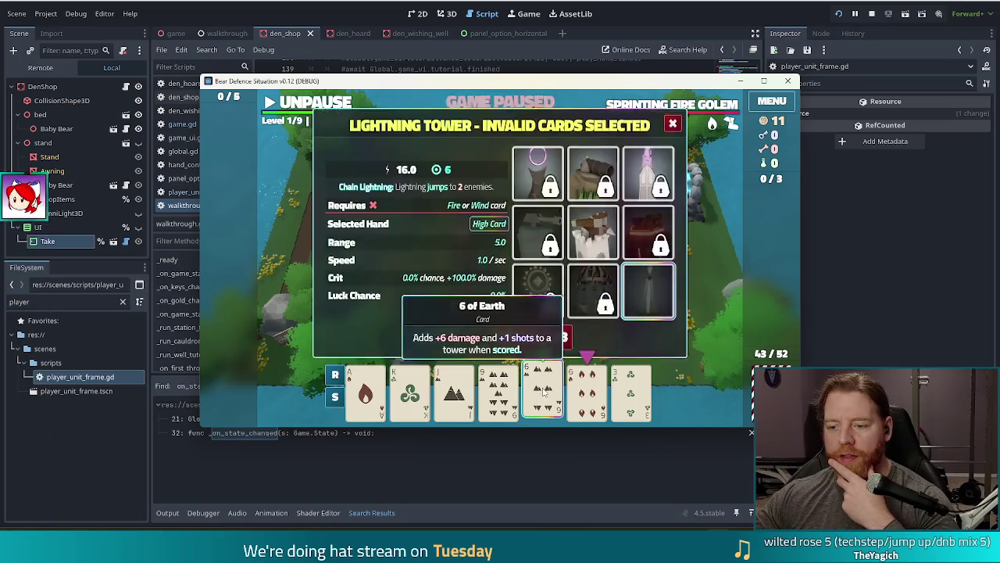
{"action": "left_click", "coordinate": [588, 391]}
{"action": "left_click", "coordinate": [460, 328]}
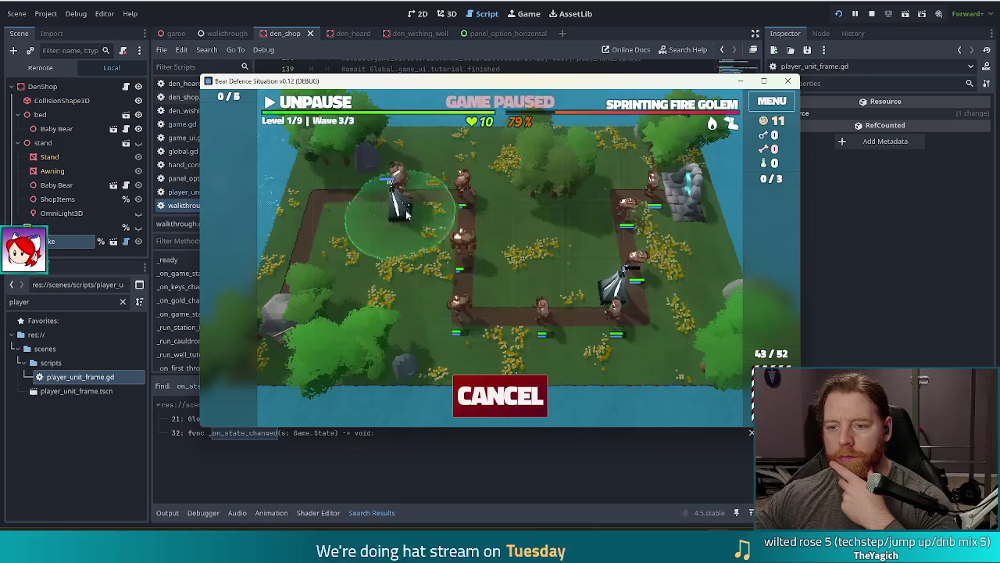
{"action": "left_click", "coordinate": [453, 211]}
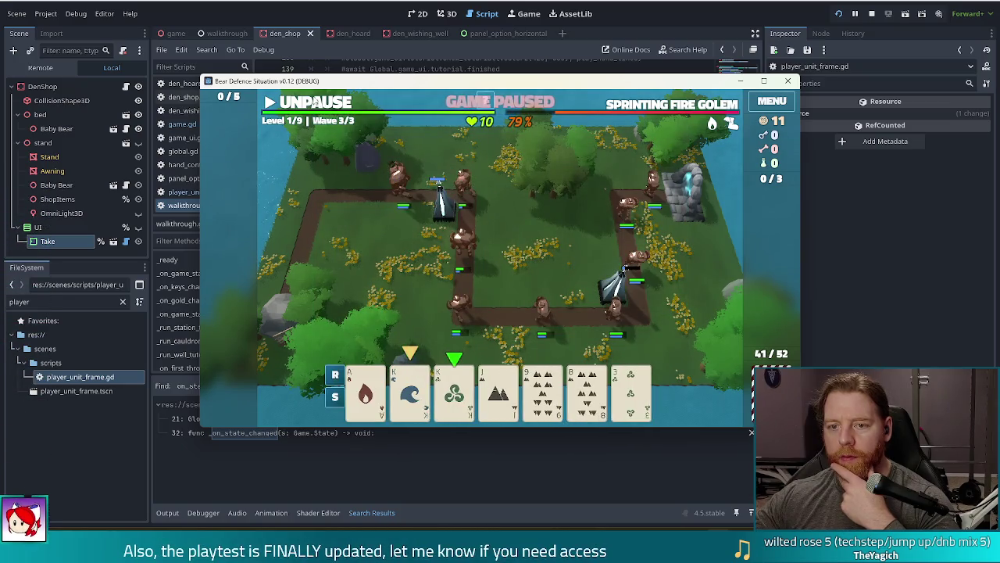
{"action": "left_click", "coordinate": [308, 105]}
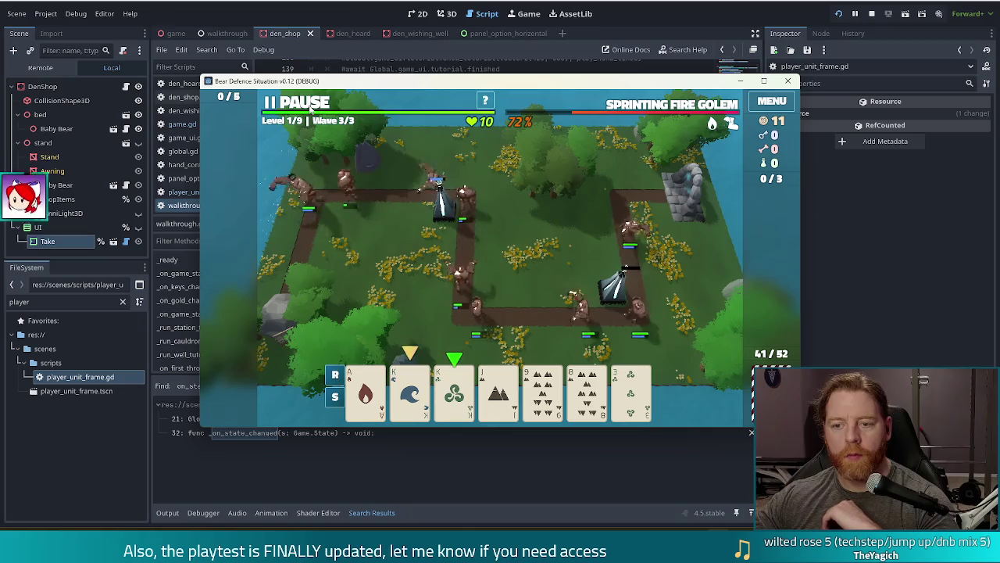